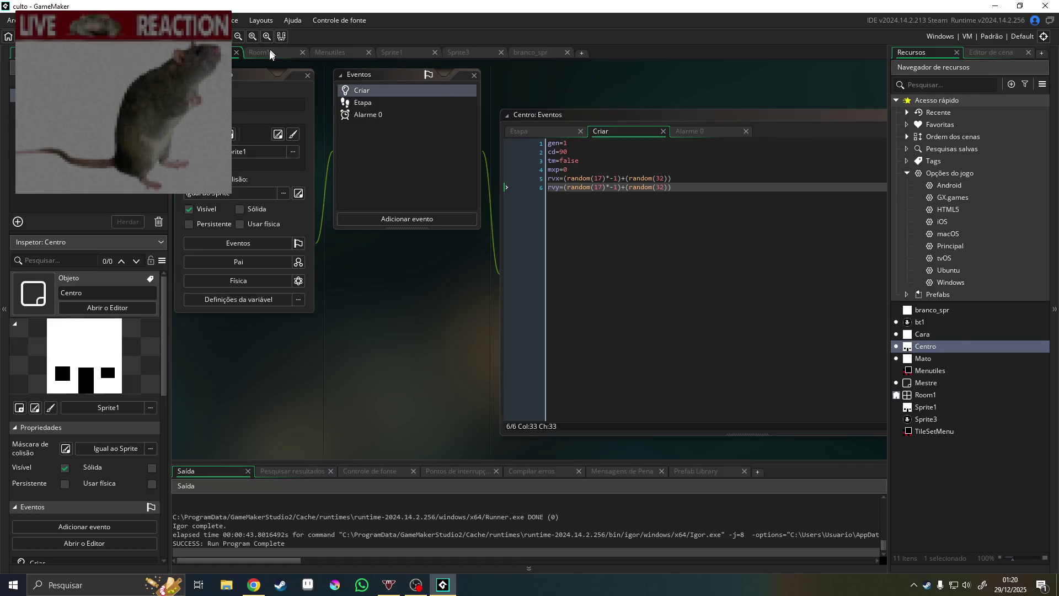
Switch to the Room1 tab to show its room layout in the editor
click(269, 54)
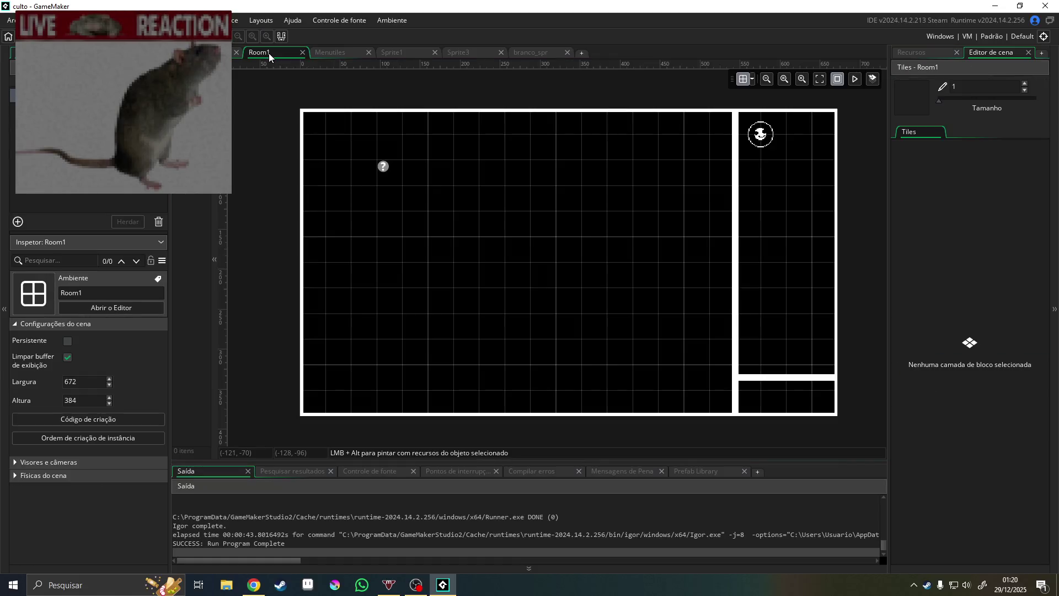
Place white Mato squares along the bottom of Room1 on the instance layer
alt+click(336, 371)
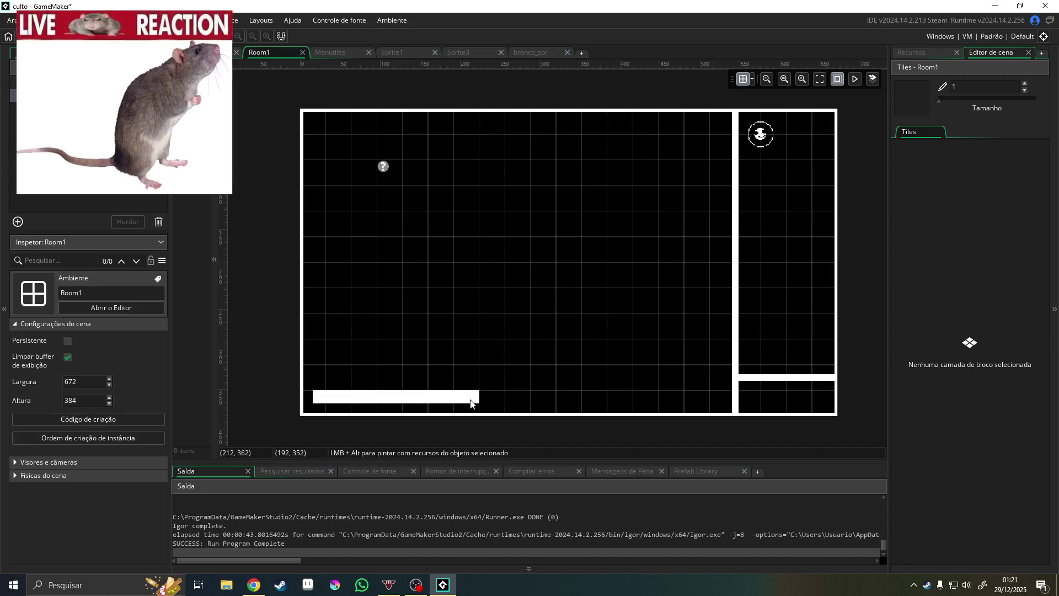
click(923, 51)
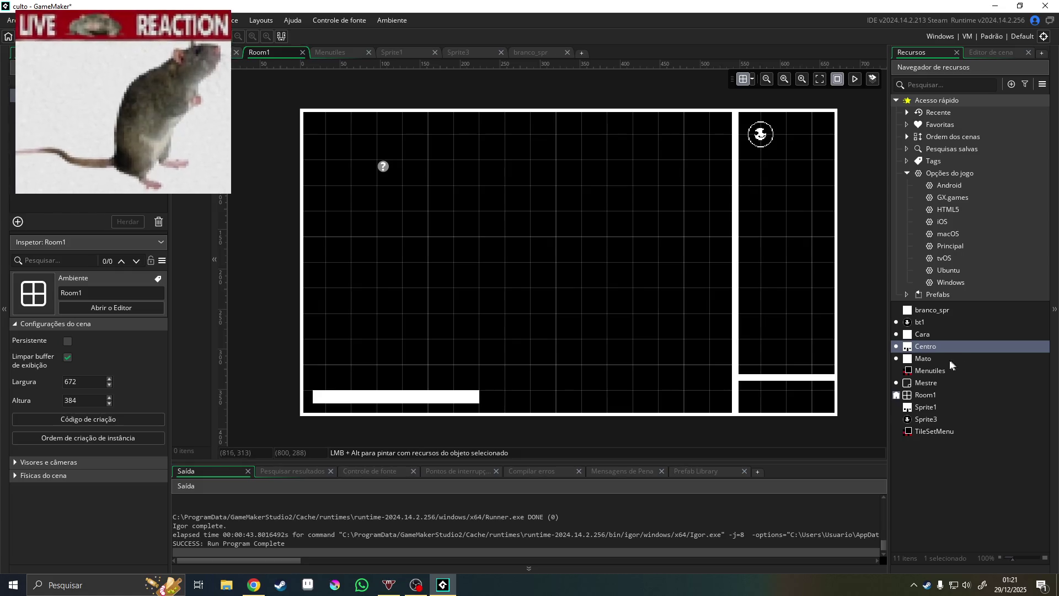
click(55, 67)
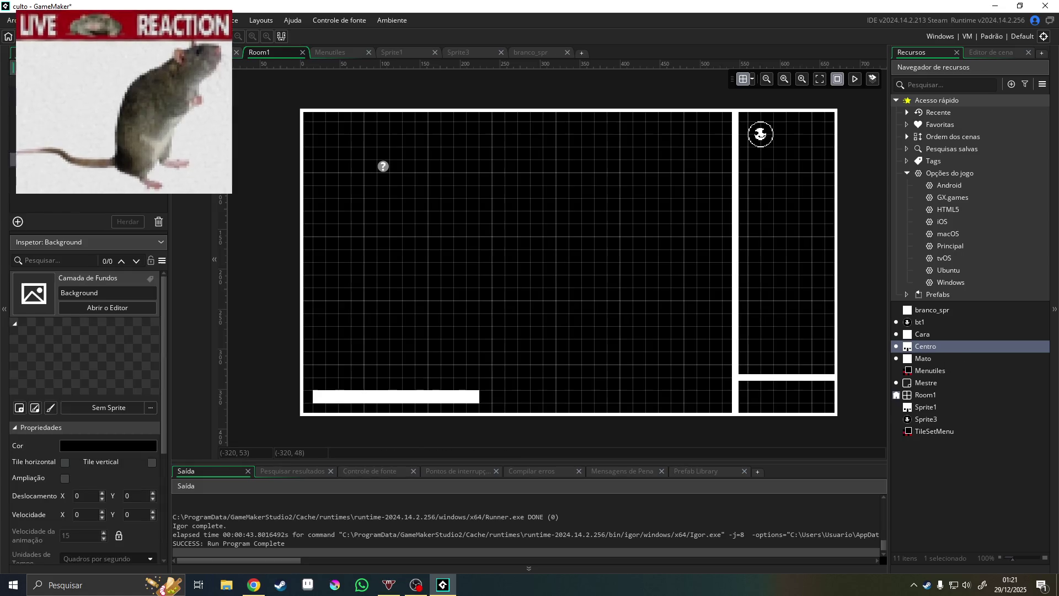
drag(410, 395, 723, 405)
alt+click(469, 401)
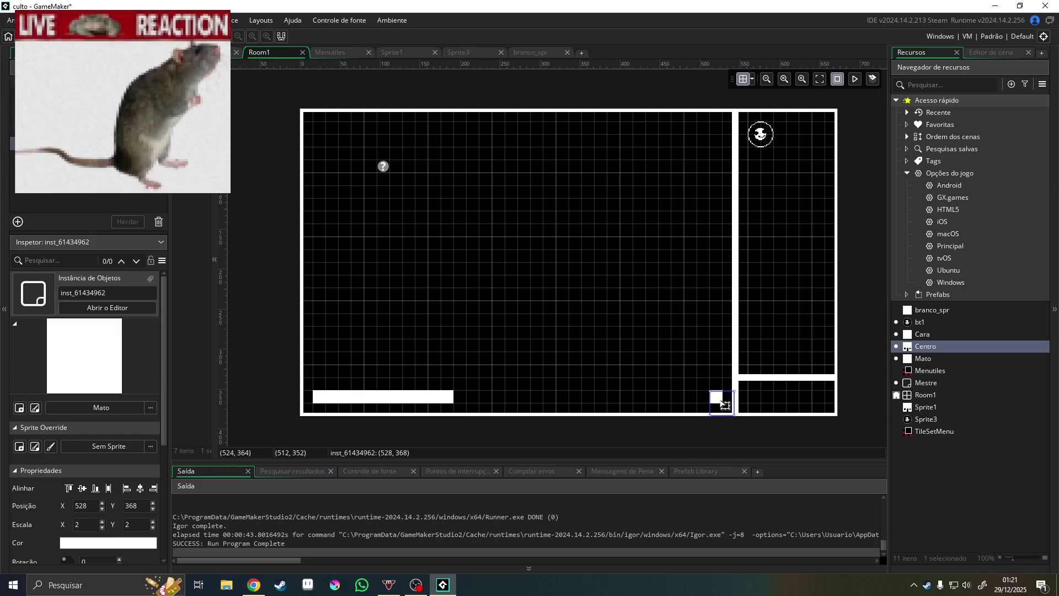
Drag squares into the corners, delete the extra one, and save and run with F5
mouse_move(440, 392)
mouse_down()
mouse_move(525, 392)
mouse_move(308, 119)
mouse_up()
mouse_move(412, 407)
mouse_down()
mouse_move(548, 300)
mouse_move(709, 111)
mouse_move(738, 111)
mouse_move(731, 119)
mouse_up()
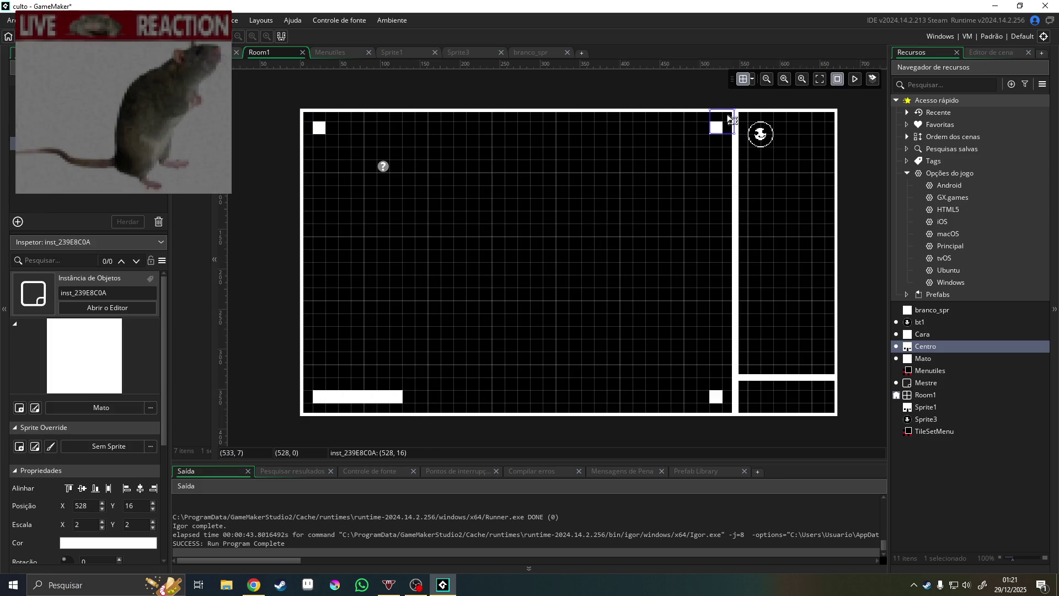
drag(395, 398, 343, 404)
key(Delete)
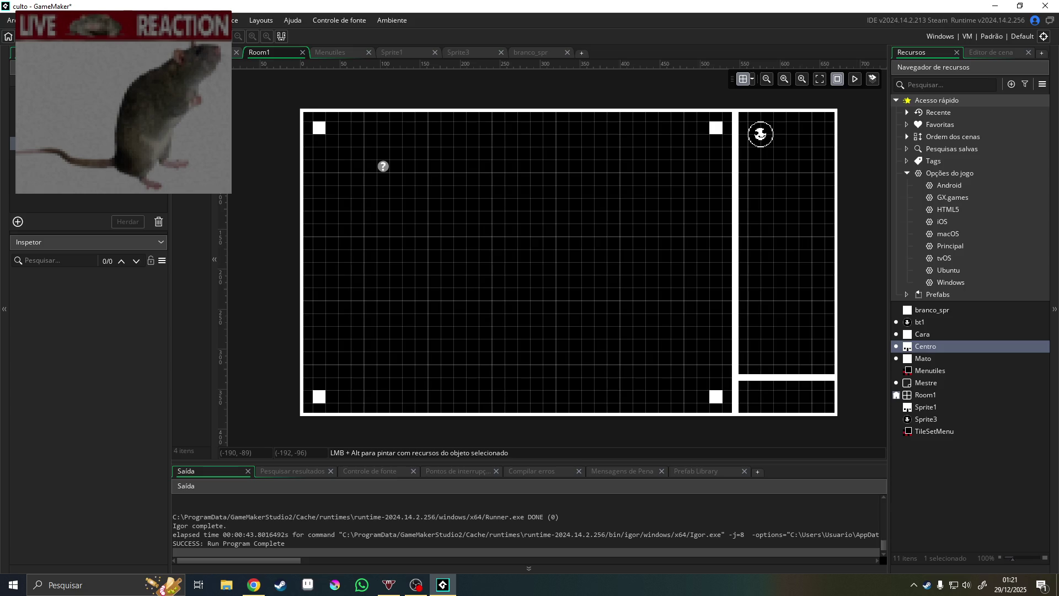
key(F5)
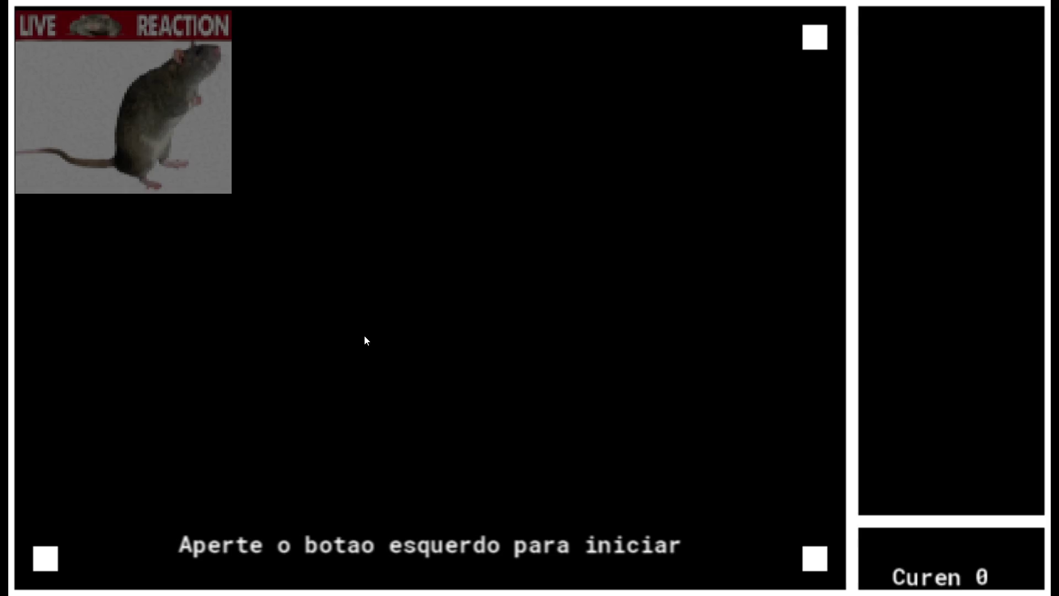
Start the running game and buy the first Crav upgrade from the right panel
click(421, 412)
click(897, 50)
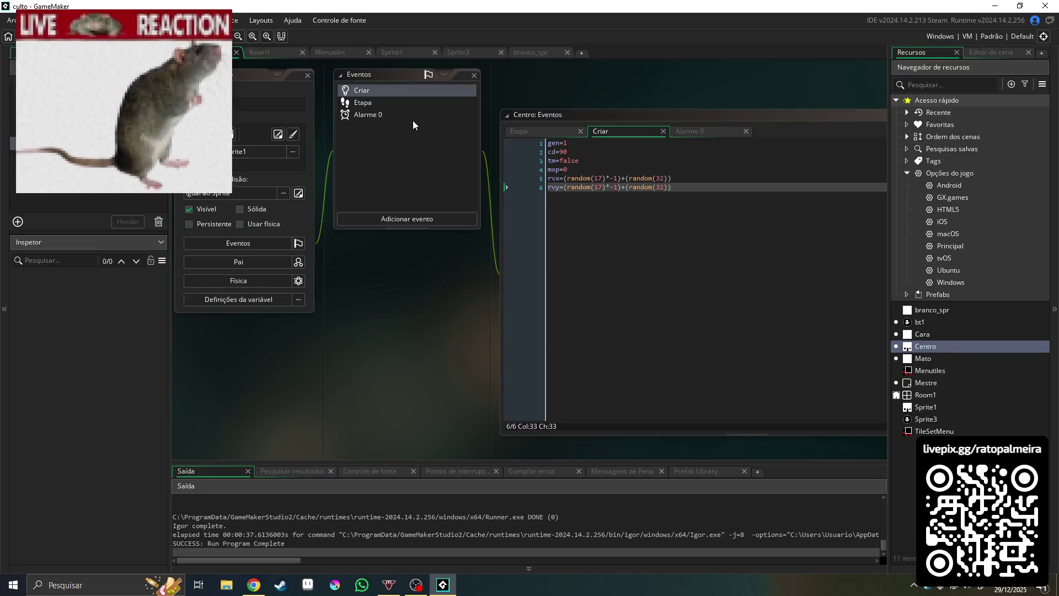
In Centro's Etapa code, add random_get_seed() on a new line 8 via autocomplete
click(390, 110)
click(373, 101)
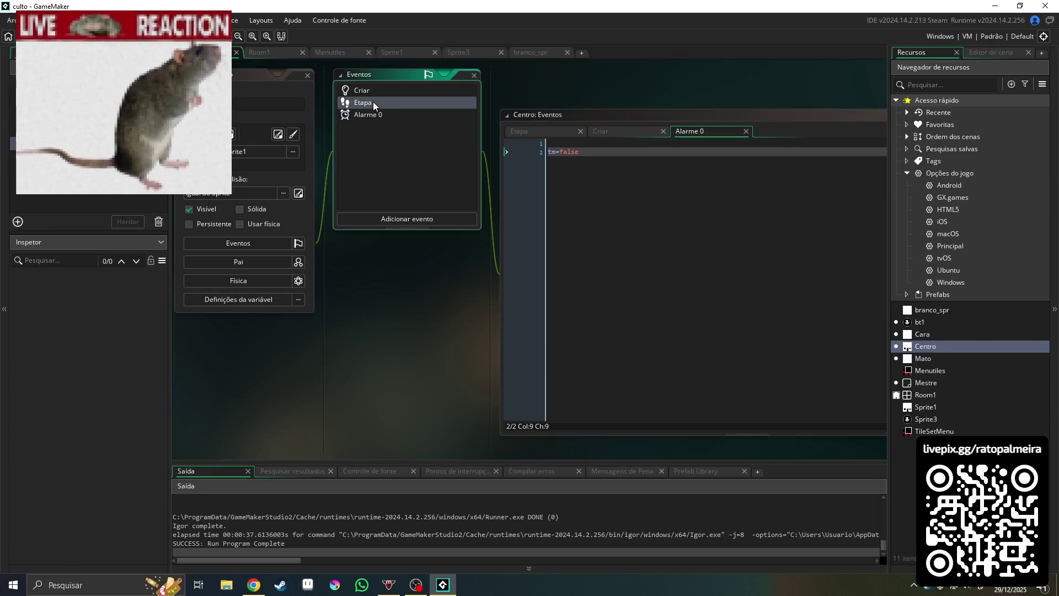
click(709, 197)
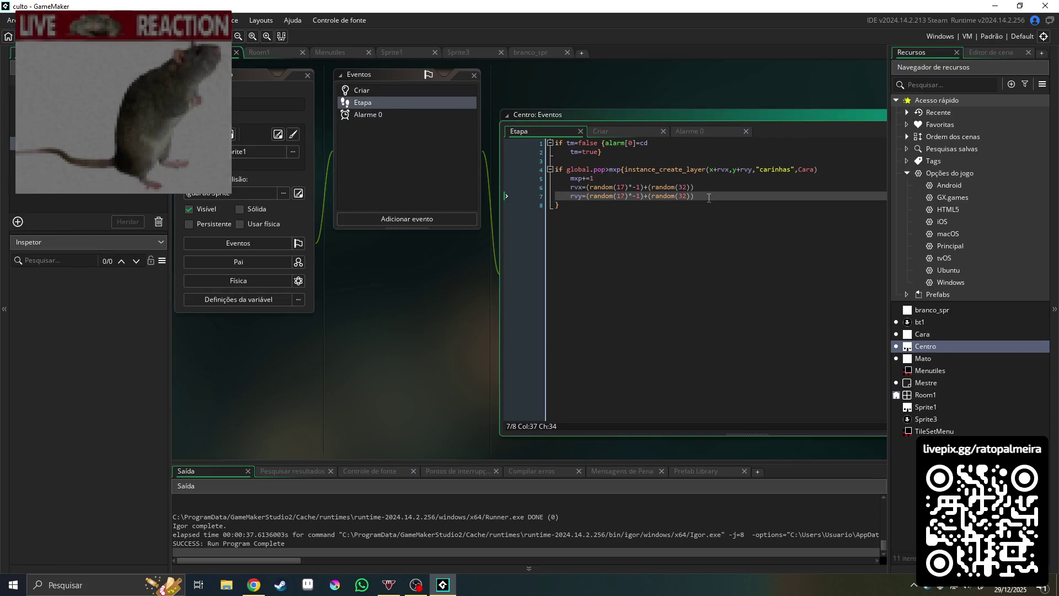
key(Return)
text(seed)
click(641, 213)
text(random))
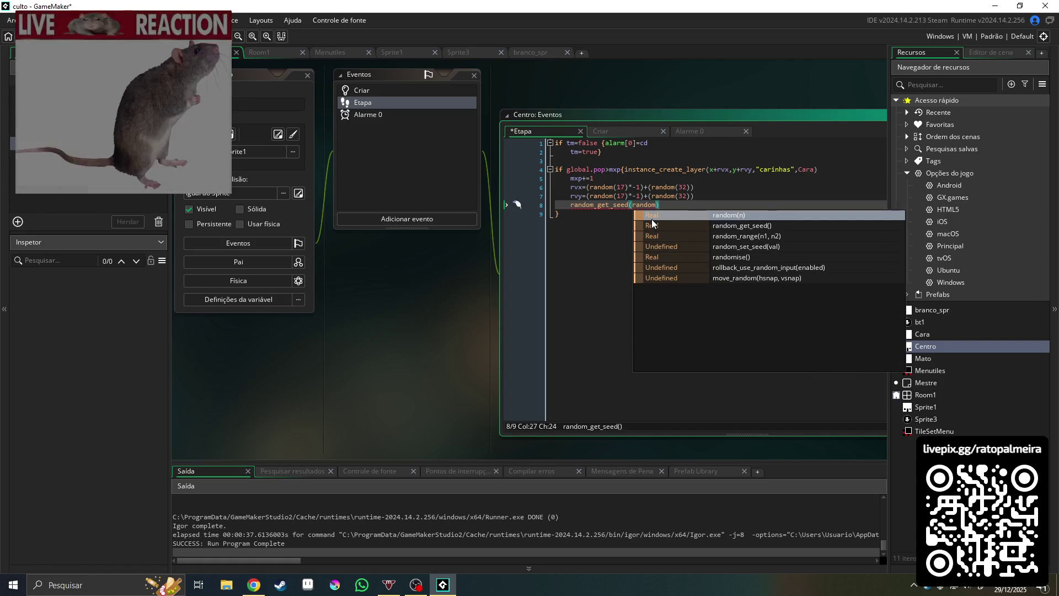
click(658, 219)
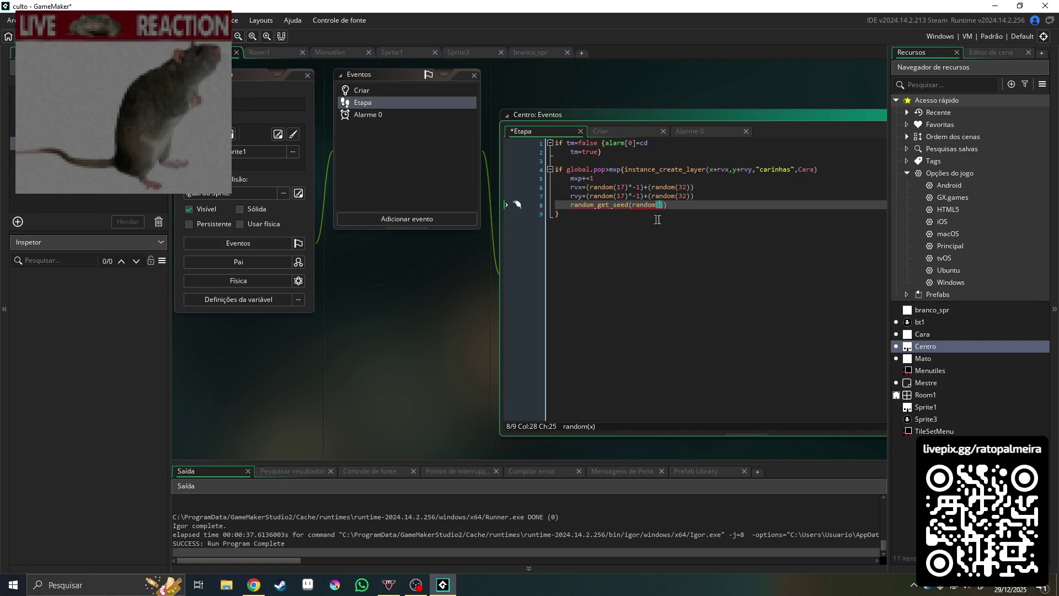
Strip the stray random argument from random_get_seed() and save and run with F5
click(665, 205)
key(BackSpace)
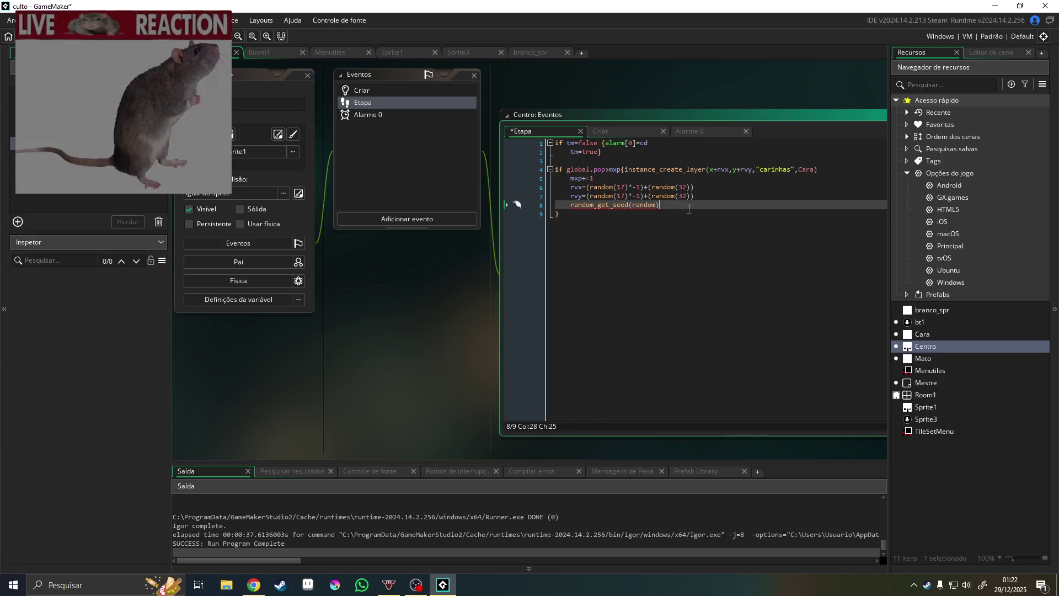
click(611, 206)
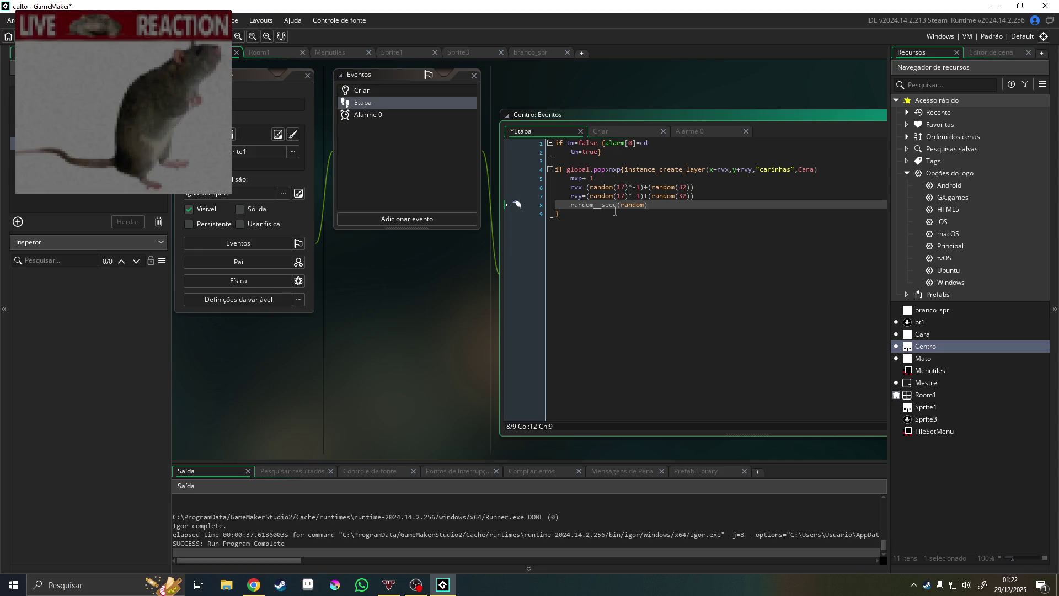
double_click(649, 205)
key(BackSpace)
click(653, 205)
key(F5)
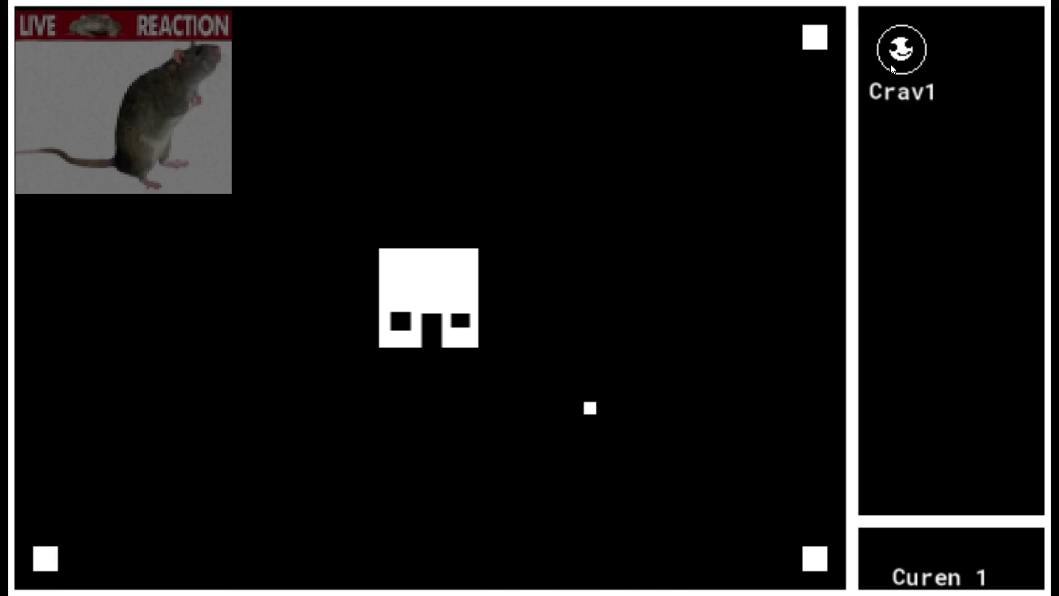
Buy two Crav upgrades, raising Crav to 1.50 then 2.25
click(911, 65)
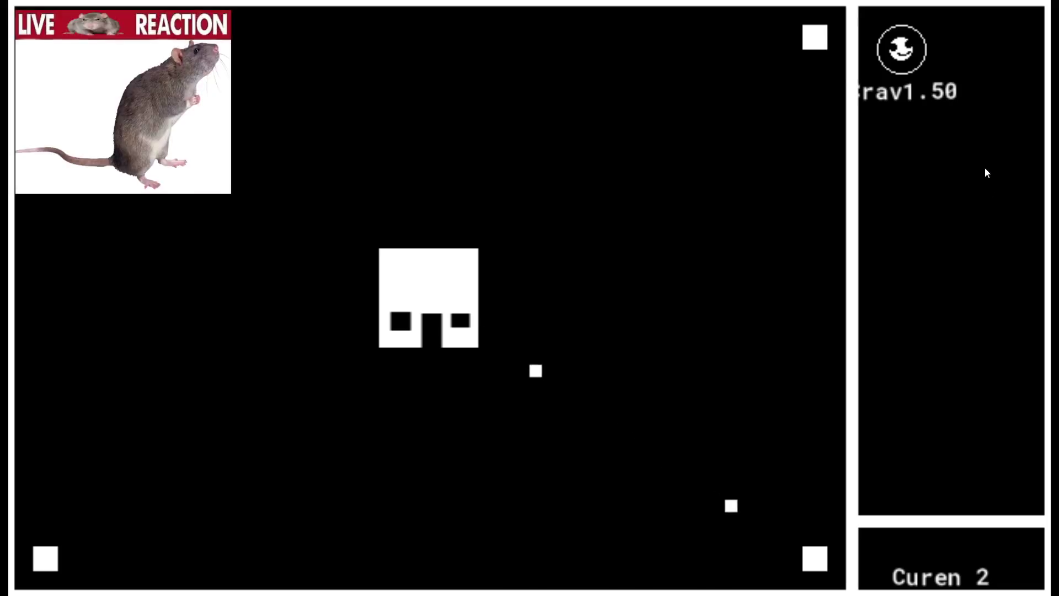
click(909, 59)
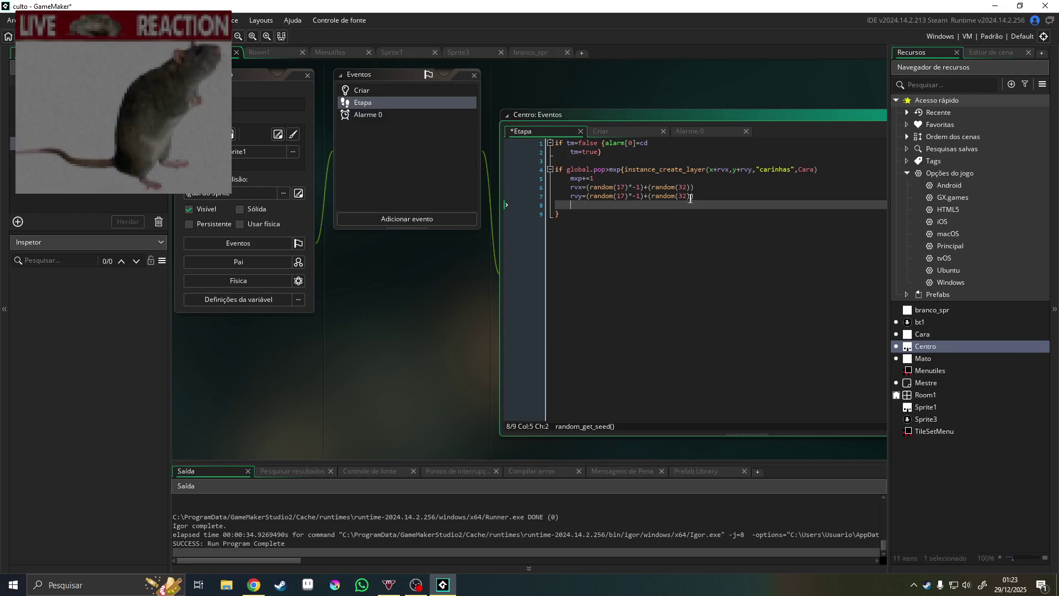
click(610, 178)
Rework Etapa's rvy line, moving the random(17) piece after the minus sign
key(Return)
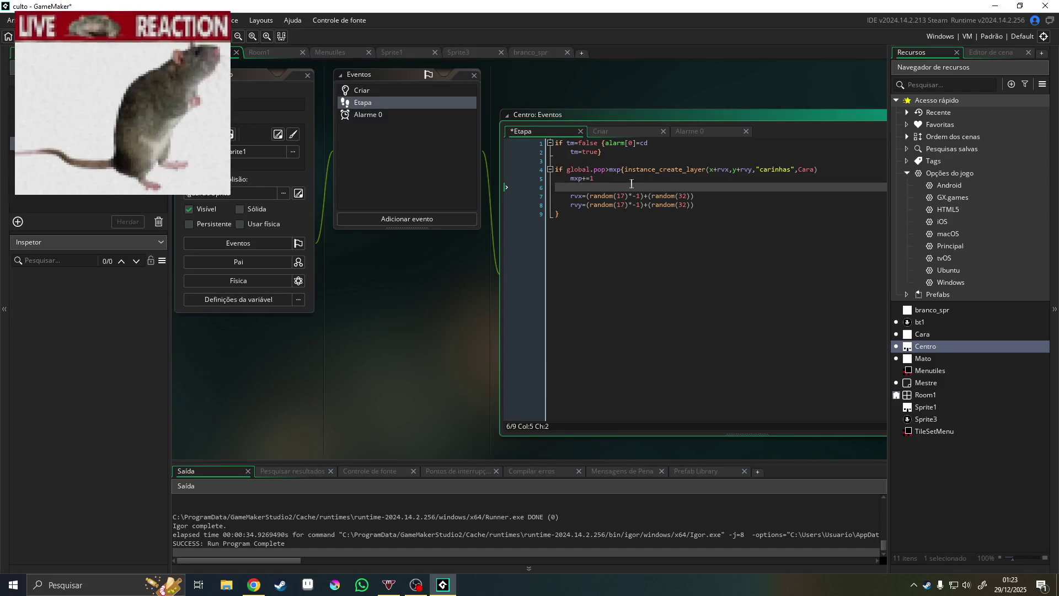
text(random_get_seed())
drag(696, 205, 592, 209)
key(ctrl+c)
click(649, 204)
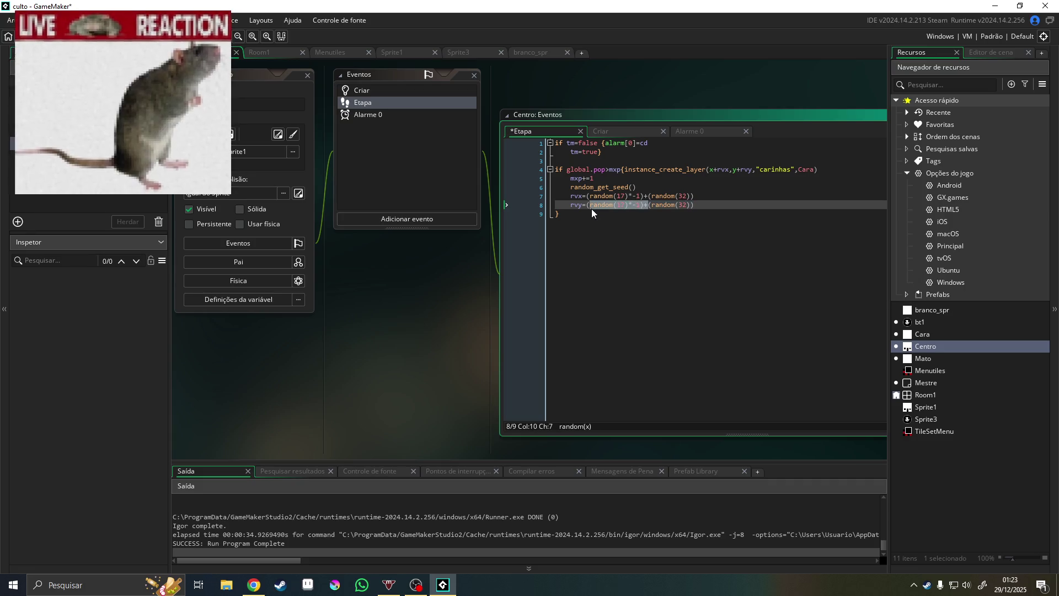
key(BackSpace)
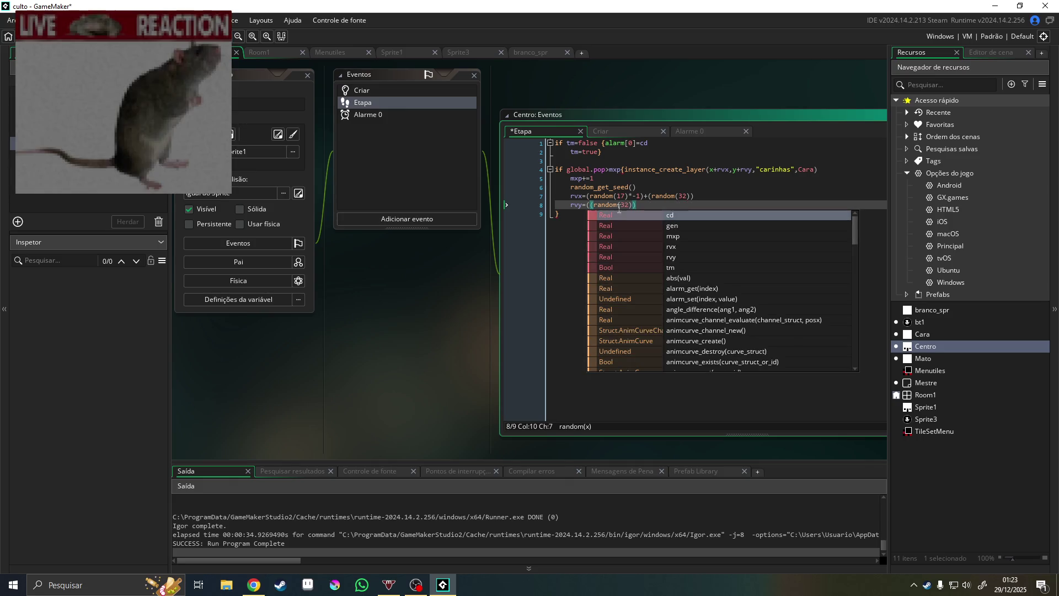
click(641, 204)
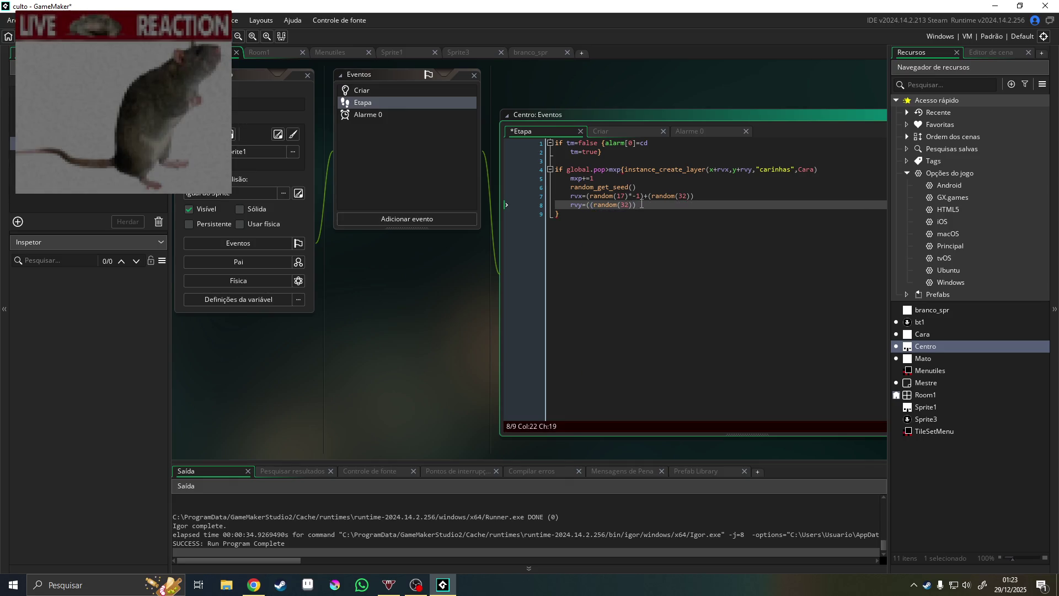
text(-)
key(ctrl+v)
key(BackSpace)
key(BackSpace)
key(BackSpace)
Finish rvy as random(32)-random(17) and paste the same expression into rvx
click(637, 204)
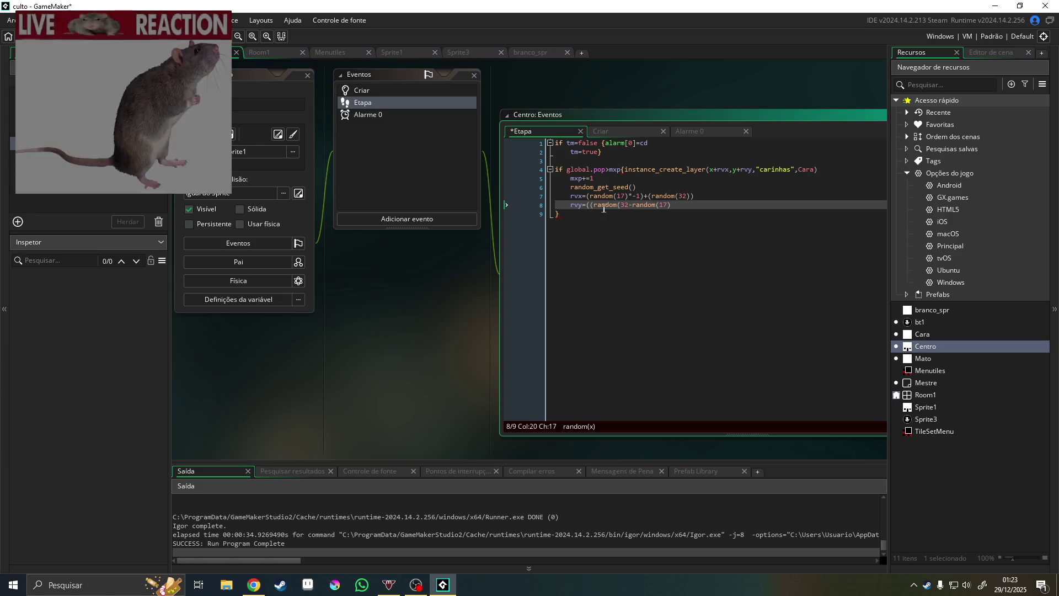
mouse_move(605, 208)
text())
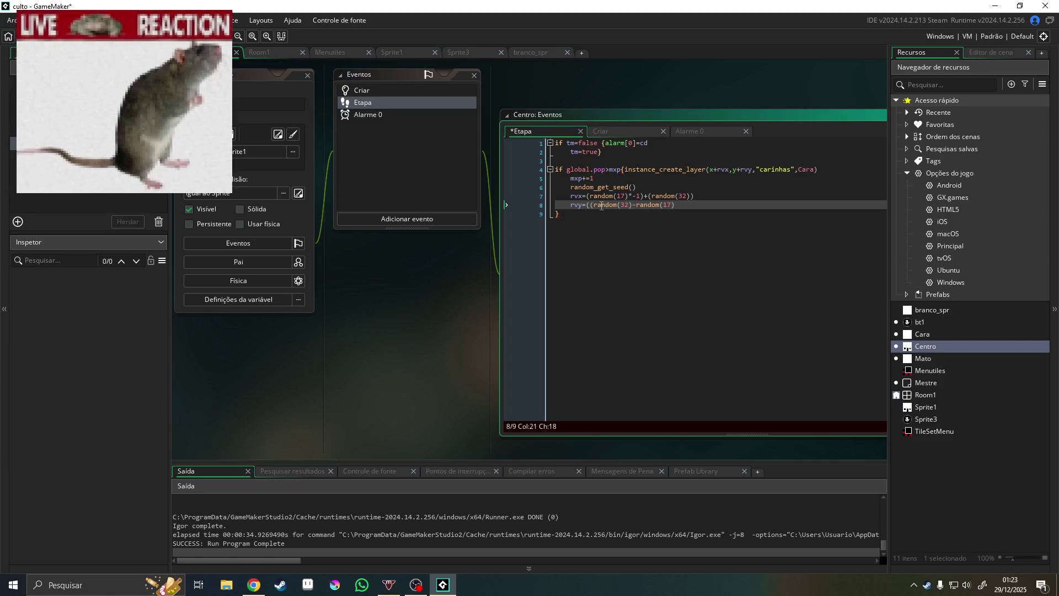
click(595, 210)
click(594, 210)
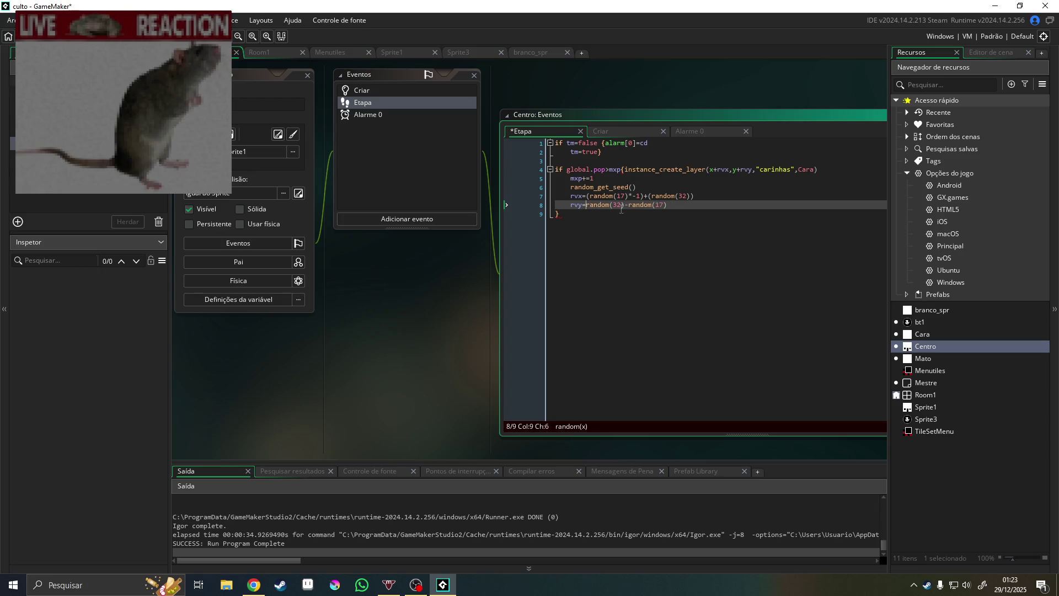
drag(668, 205, 587, 206)
key(ctrl+c)
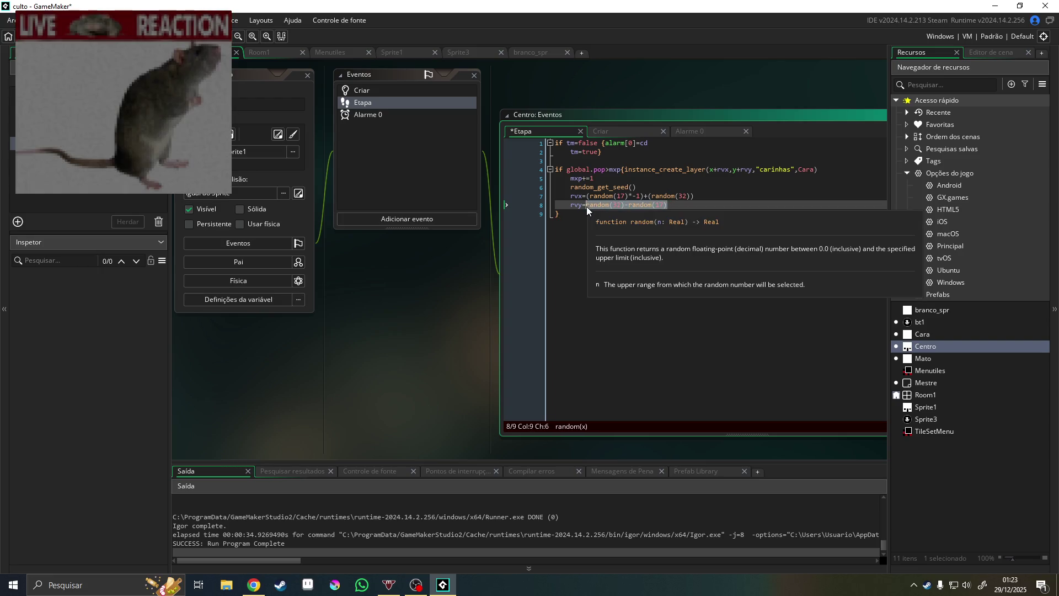
drag(694, 197, 587, 197)
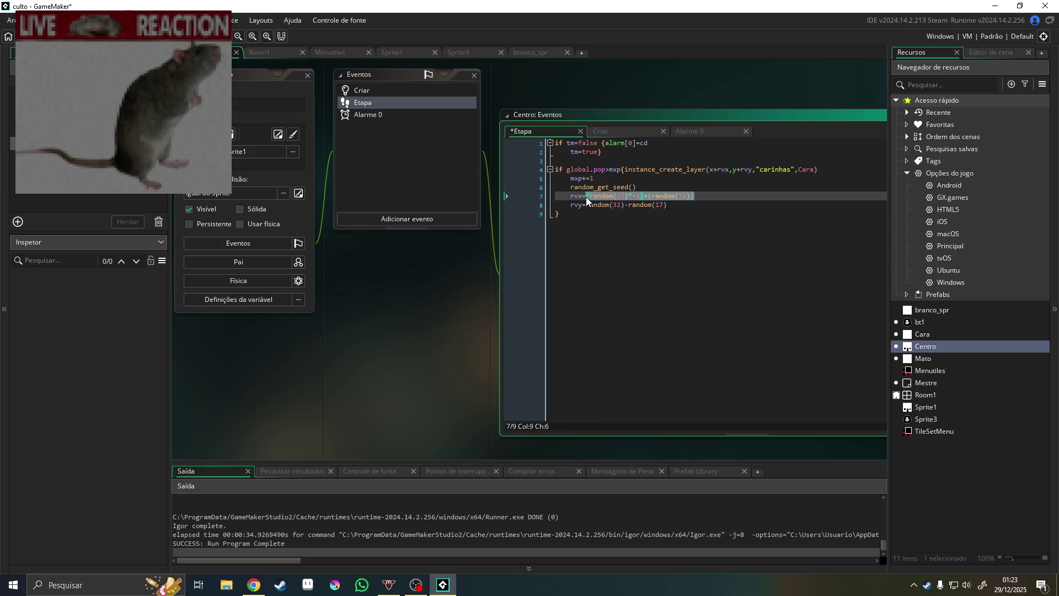
key(ctrl+v)
In Centro's Criar code, set both rvx and rvy to random(32)-random(17)
click(380, 92)
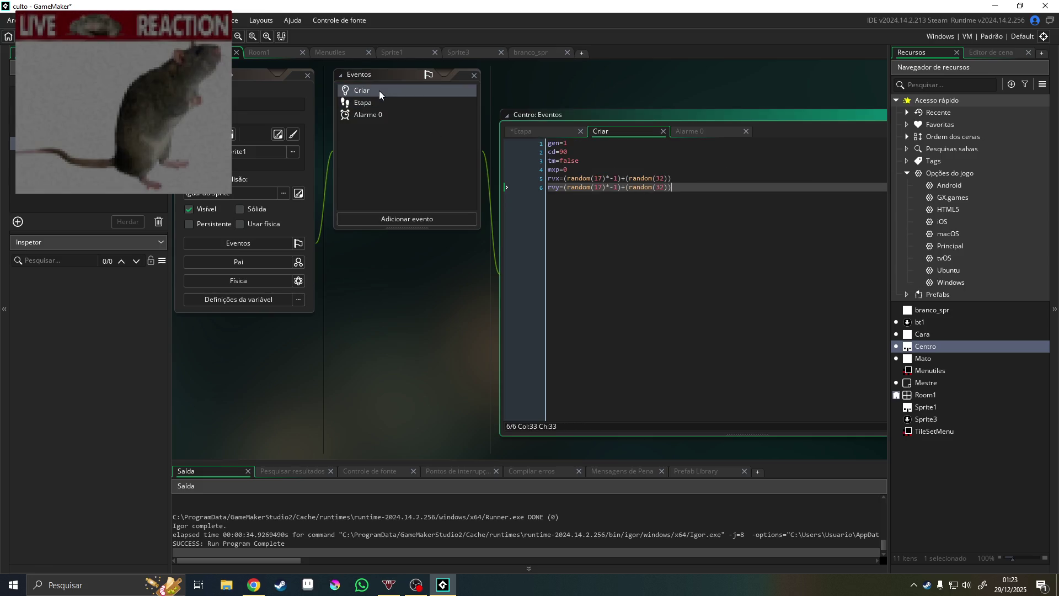
drag(672, 187, 569, 189)
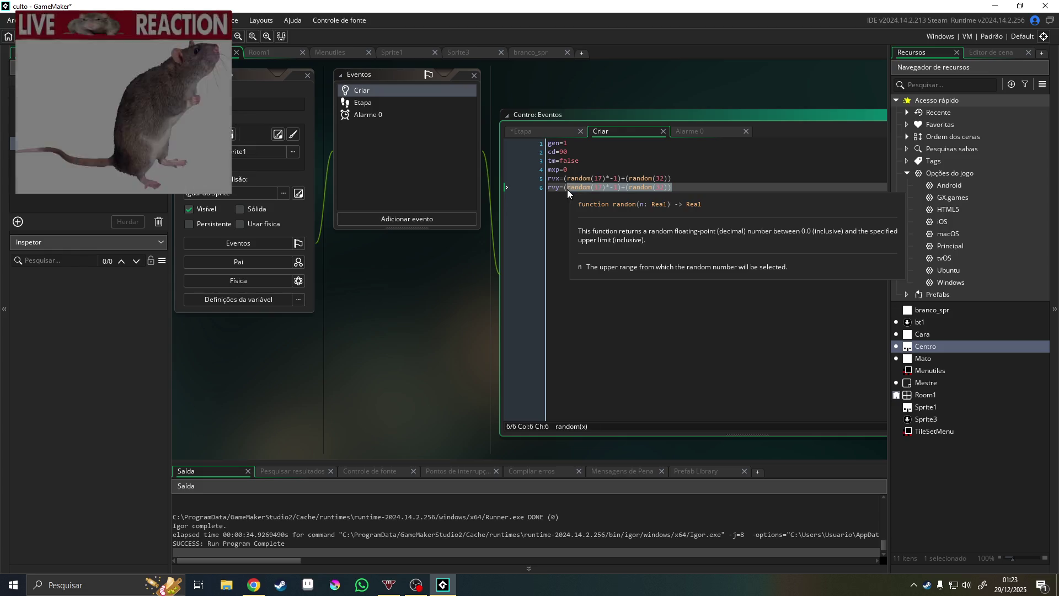
key(ctrl+v)
drag(673, 178, 561, 179)
key(ctrl+v)
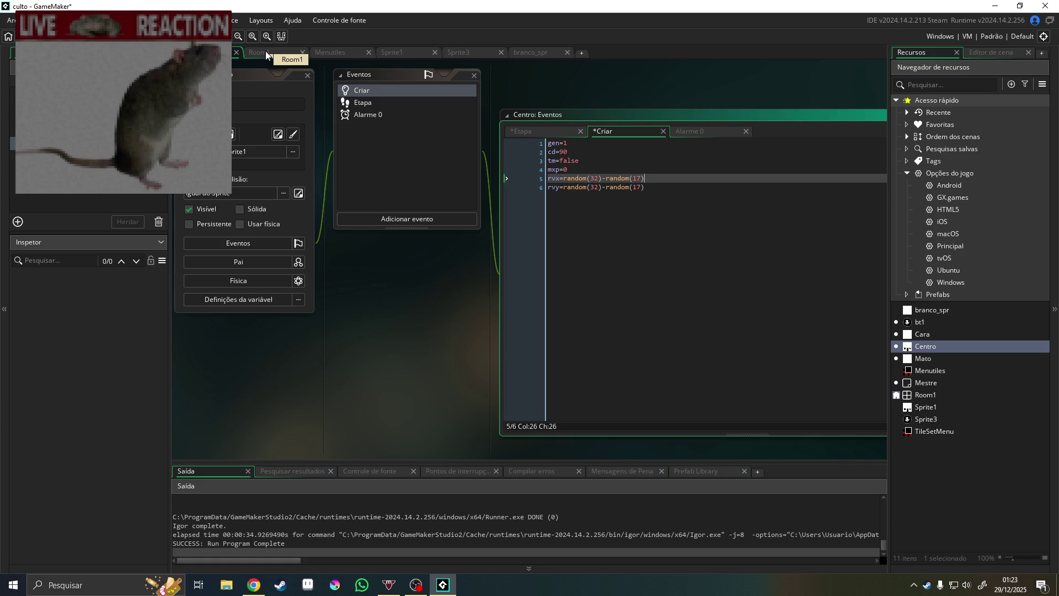
click(929, 346)
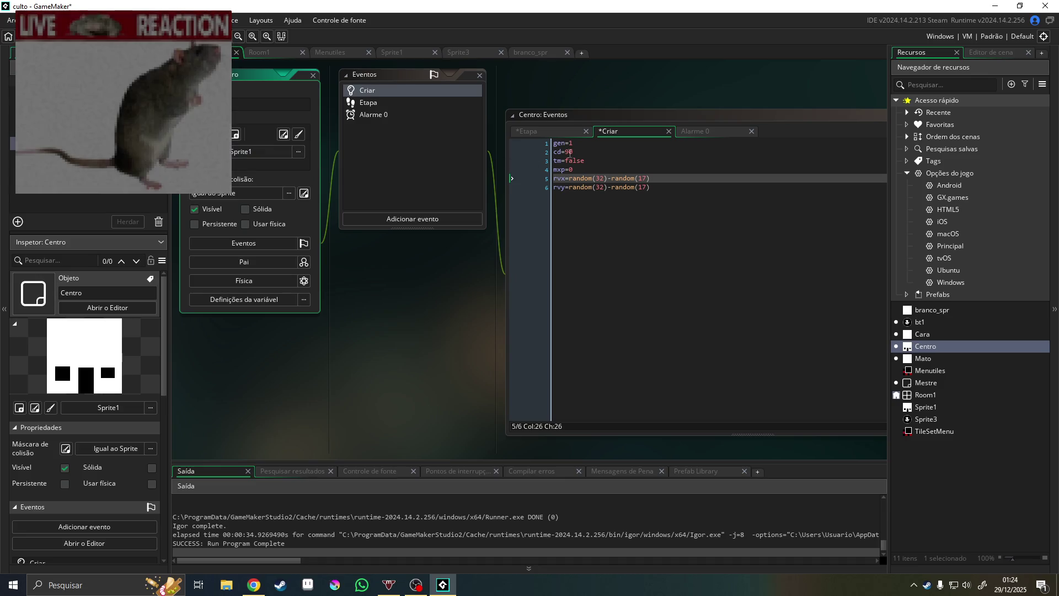
In Centro's Criar code, edit the rvx/rvy random ranges, setting rvy's second range to 64
click(647, 179)
key(shift+Right)
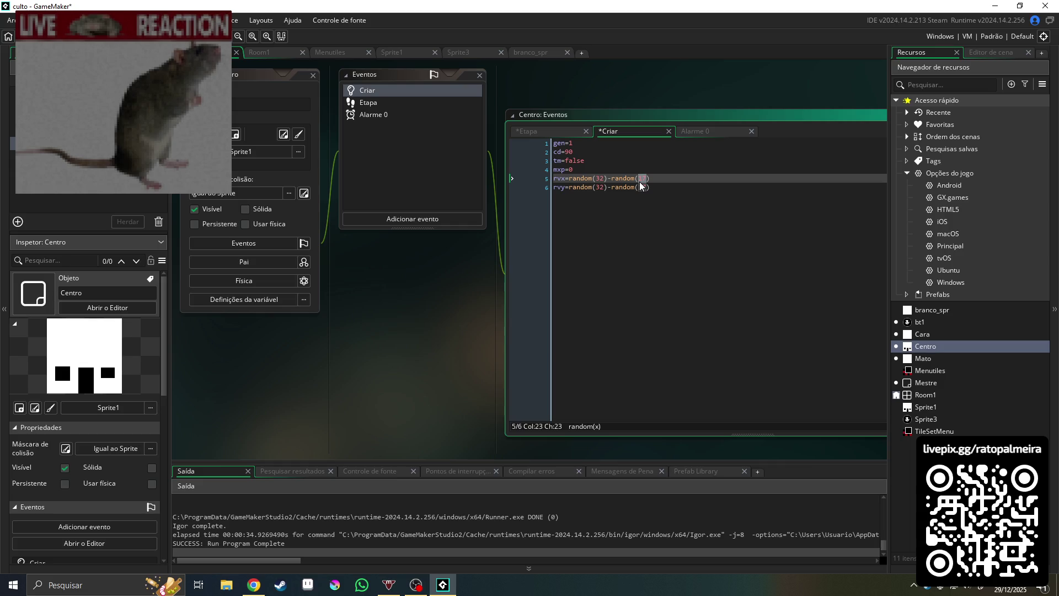
text(16)
key(Down)
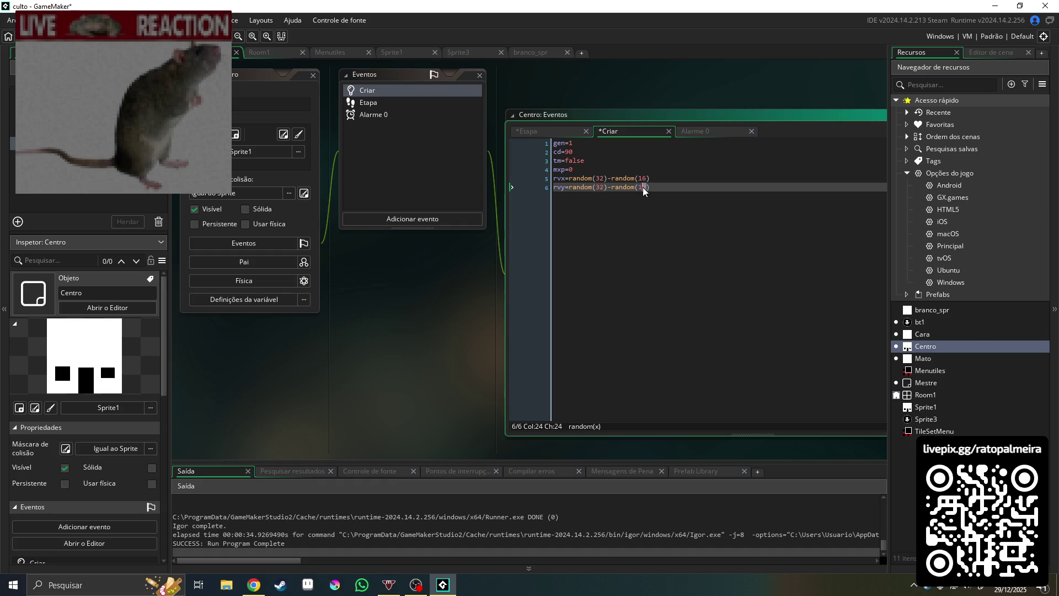
text())
click(604, 188)
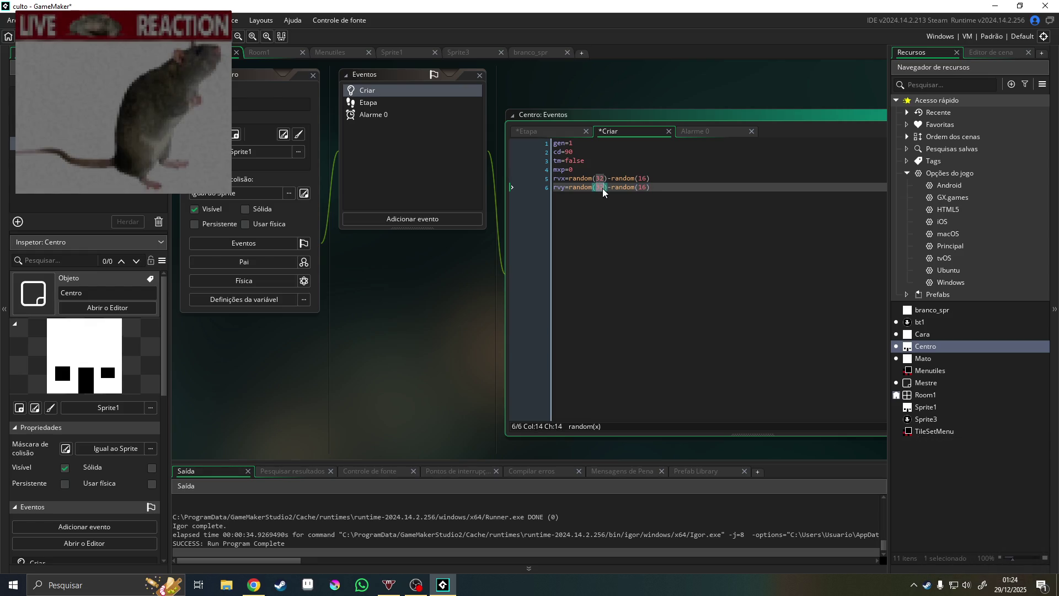
click(646, 187)
key(BackSpace)
key(BackSpace)
text(36)
key(BackSpace)
text(64)
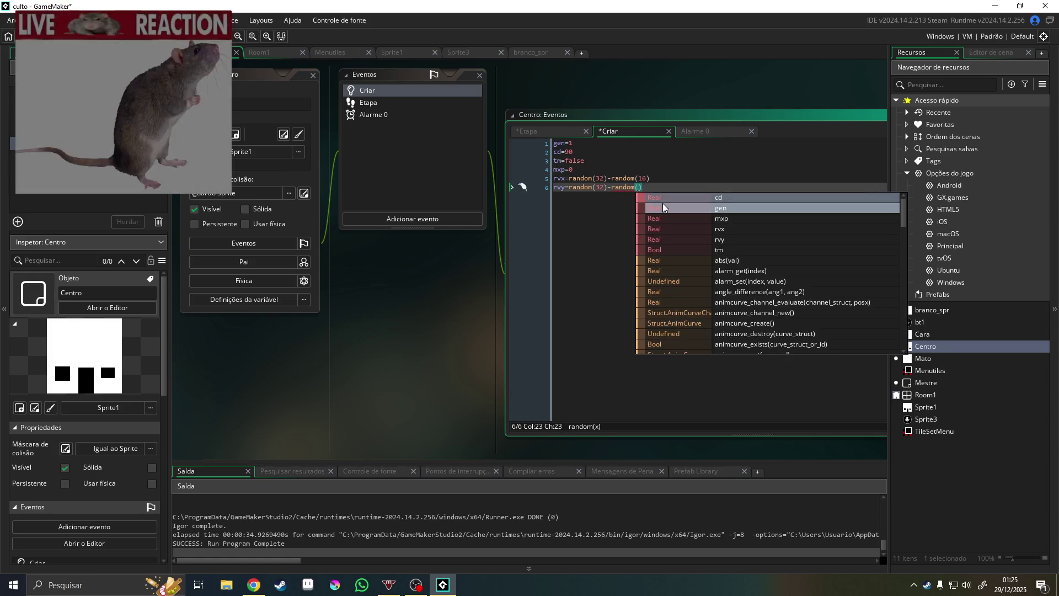
click(642, 179)
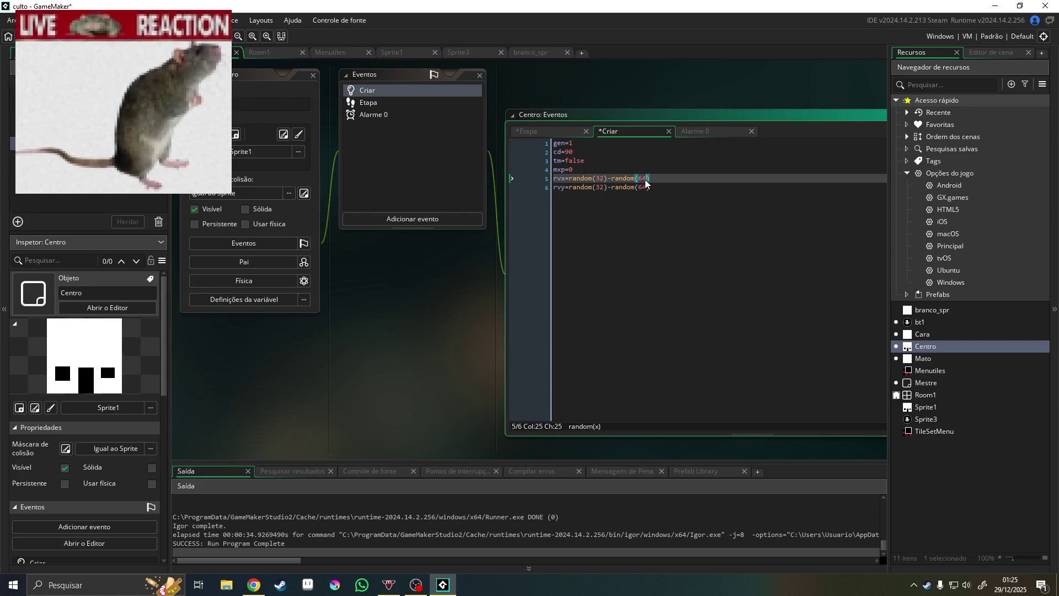
In the Etapa code, change both random(17) values to random(64), then save and run
click(395, 104)
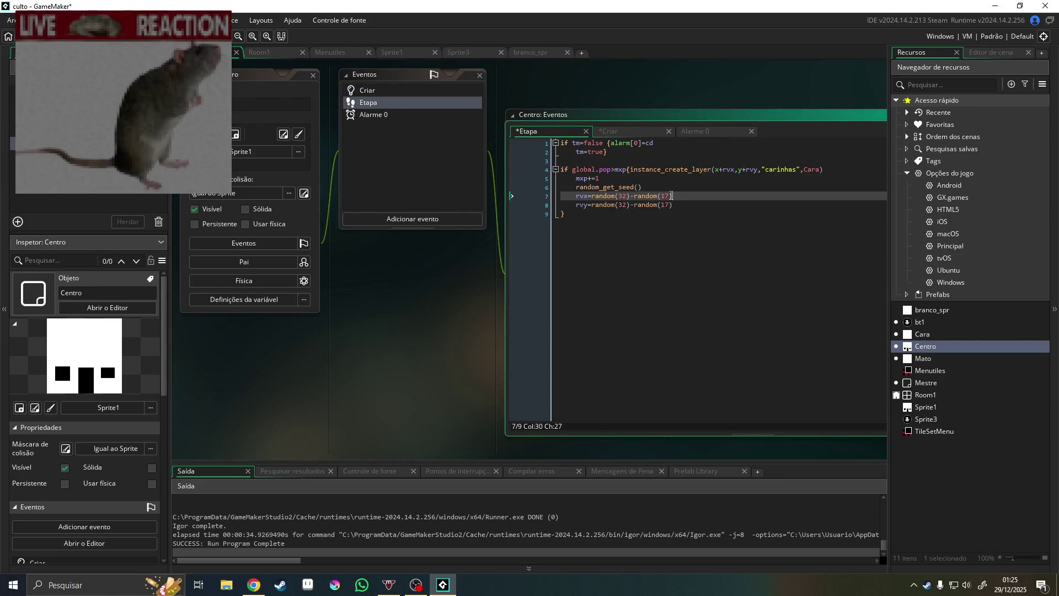
double_click(665, 196)
text(64)
click(665, 205)
double_click(666, 205)
text(64)
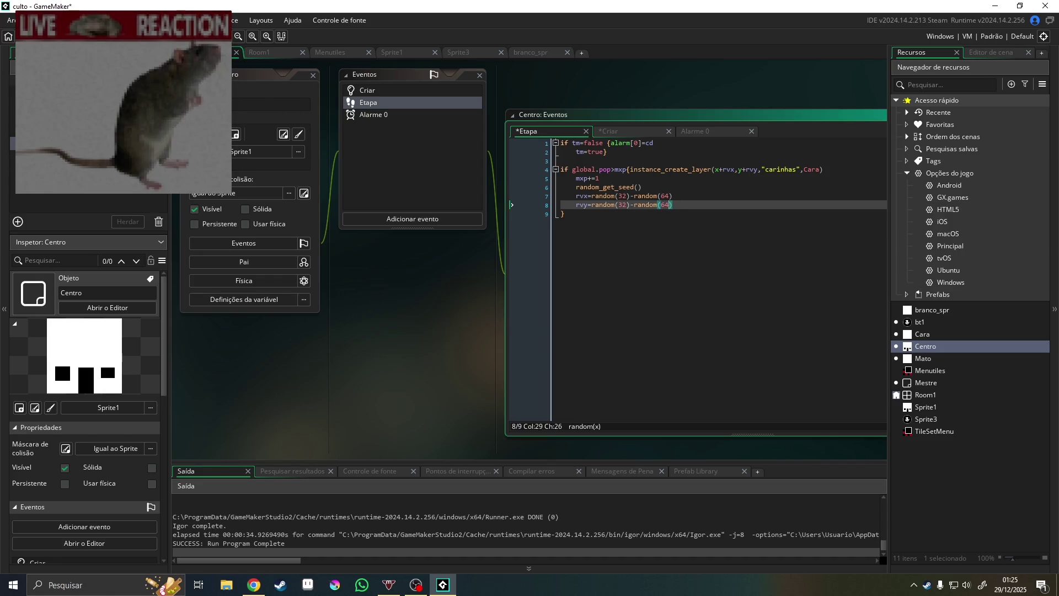
key(F5)
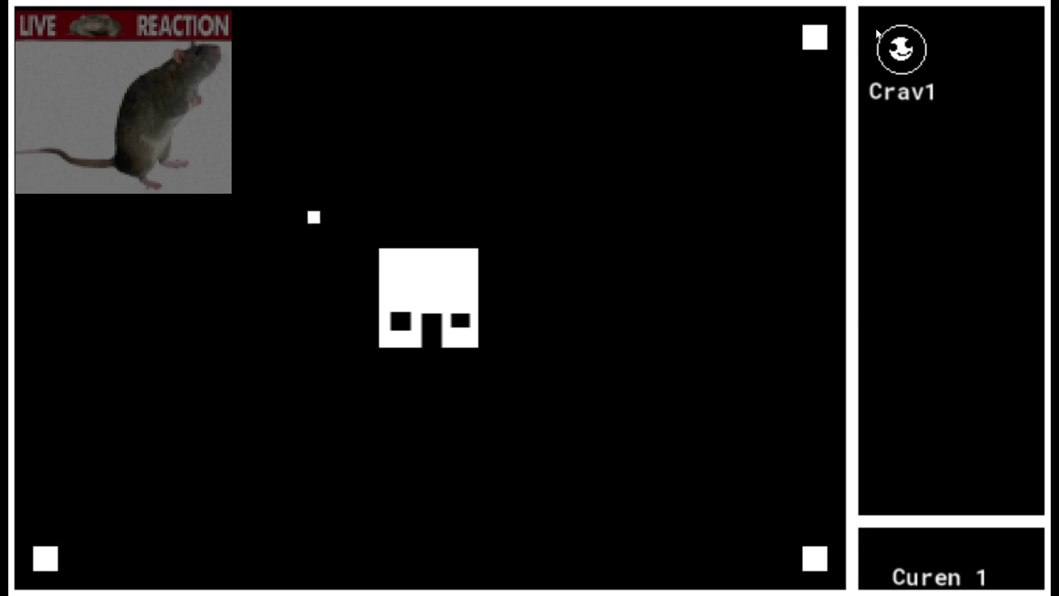
Buy three Crav upgrades in the running game until Crav reaches 3.38
click(901, 45)
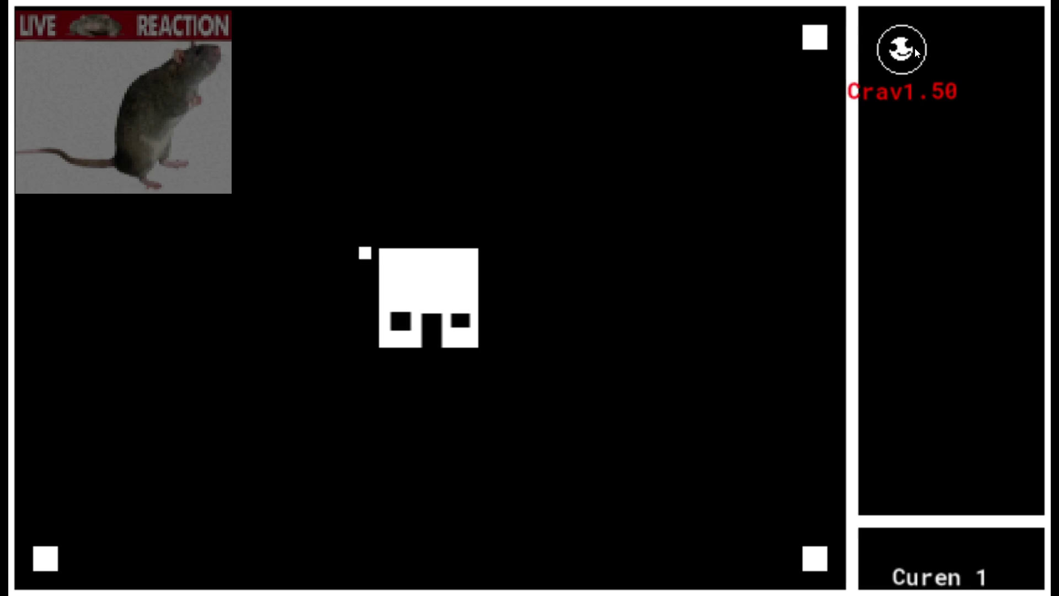
click(914, 47)
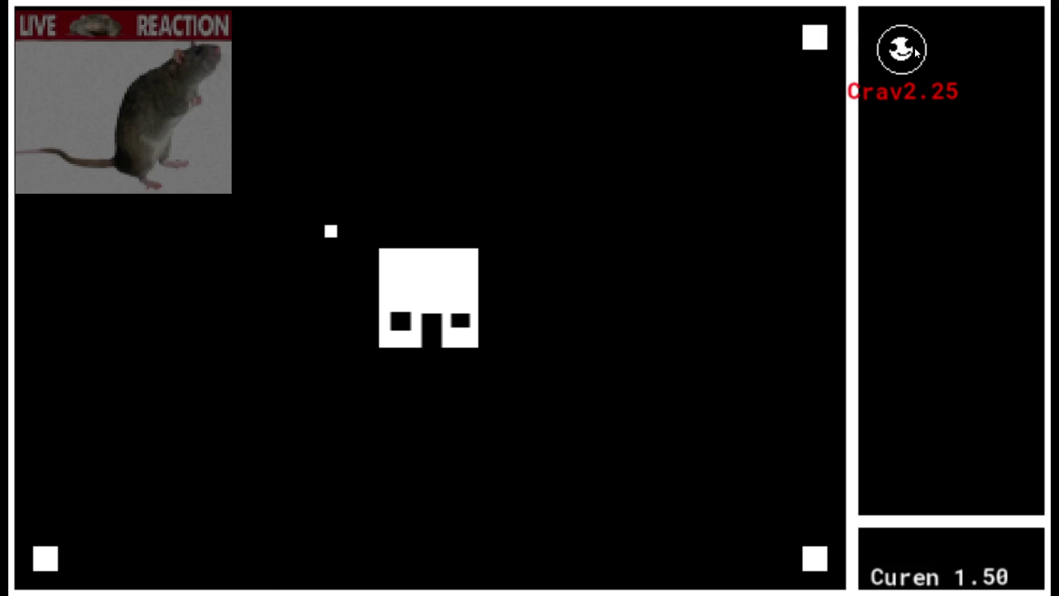
click(915, 48)
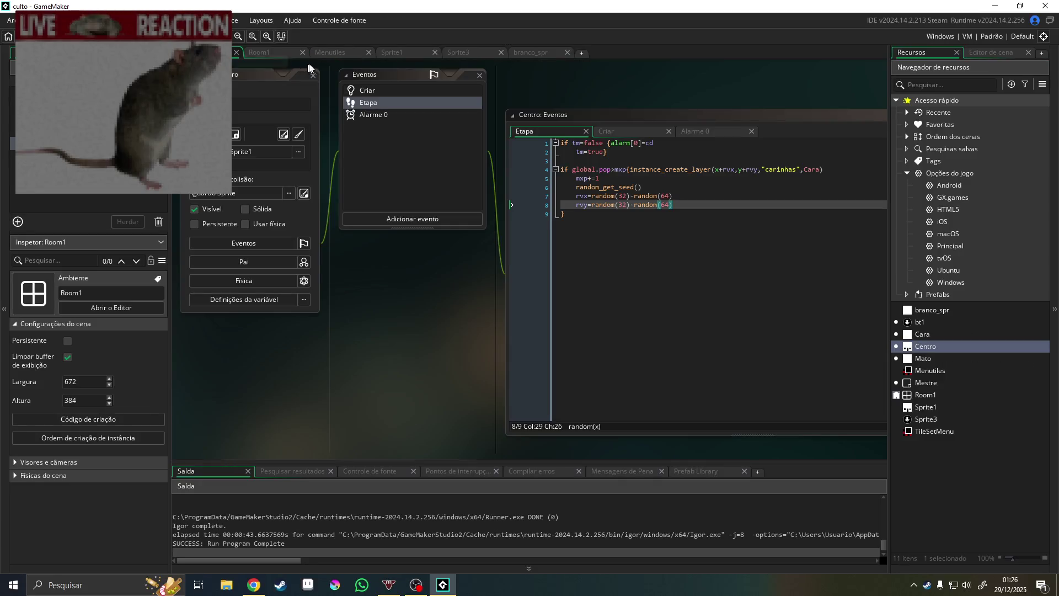
Inspect the top-left Mato instance in Room1, then return to Centro's Etapa code
click(278, 54)
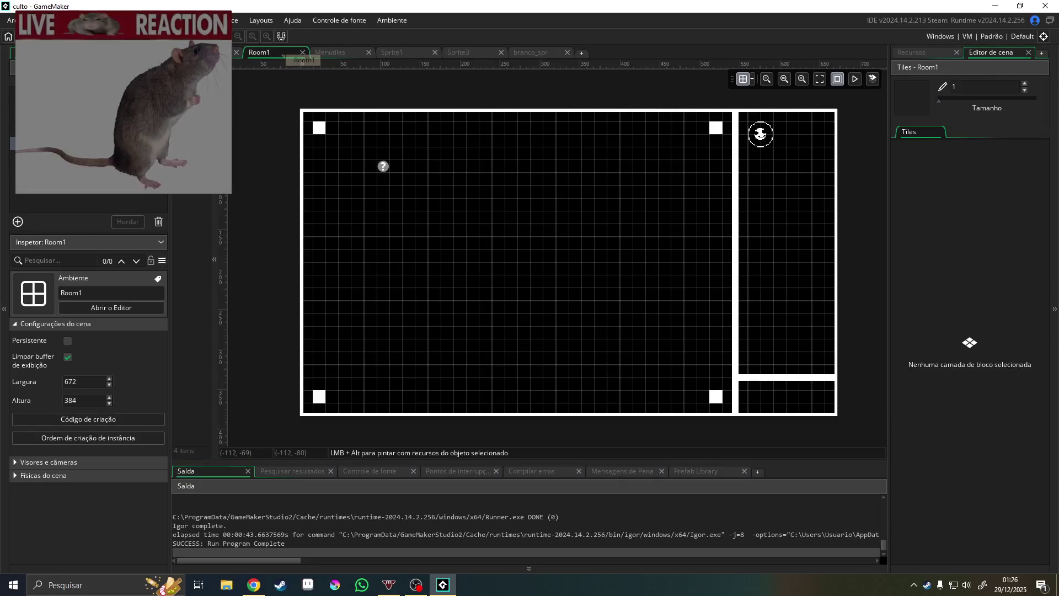
click(314, 126)
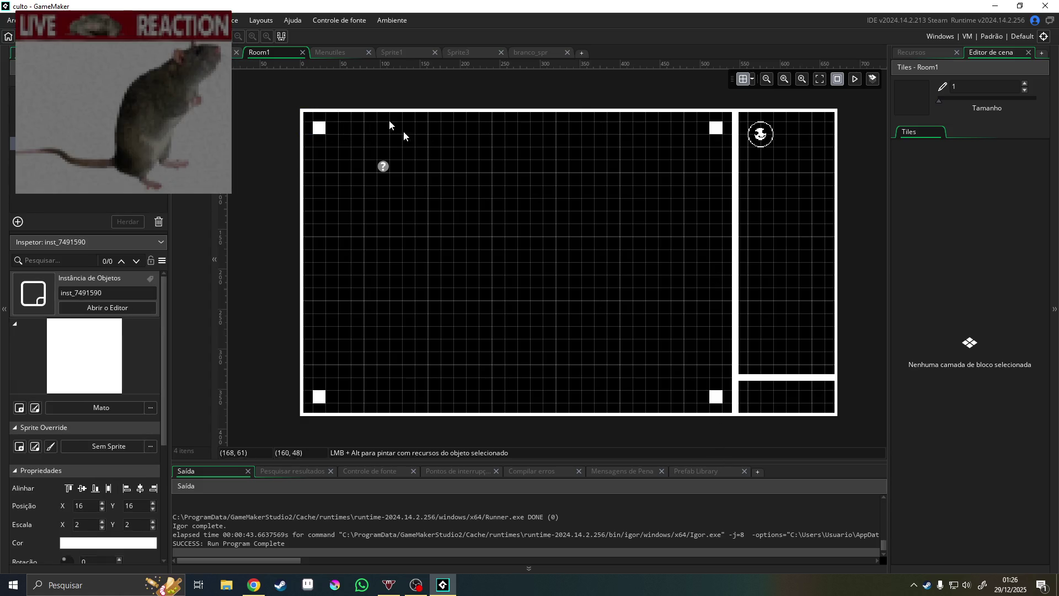
click(231, 53)
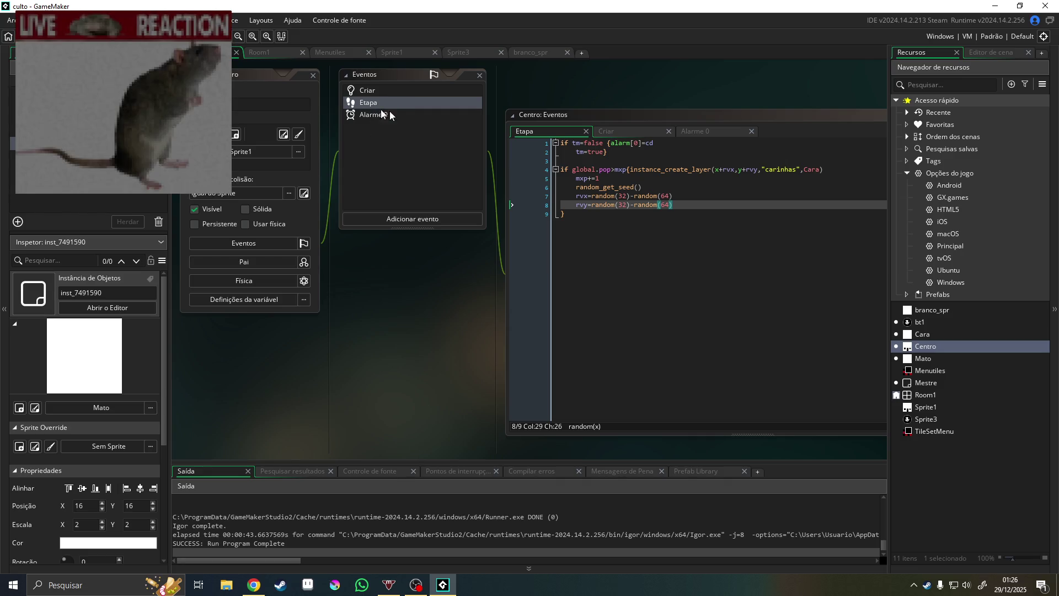
View Centro's Alarme 0 event, then open the Mato object's Criar code setting valor=1
click(357, 114)
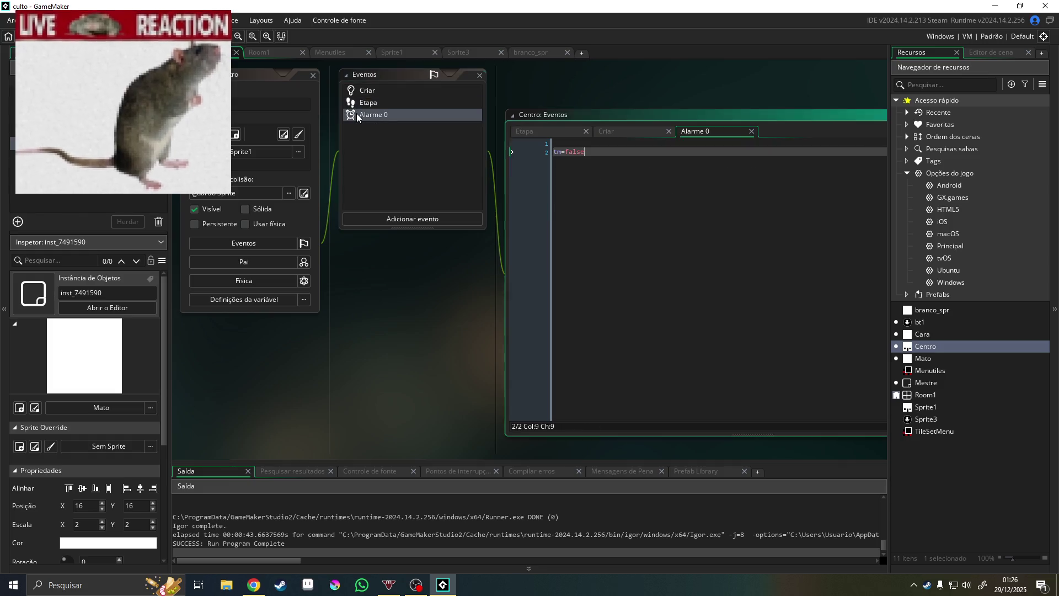
double_click(925, 356)
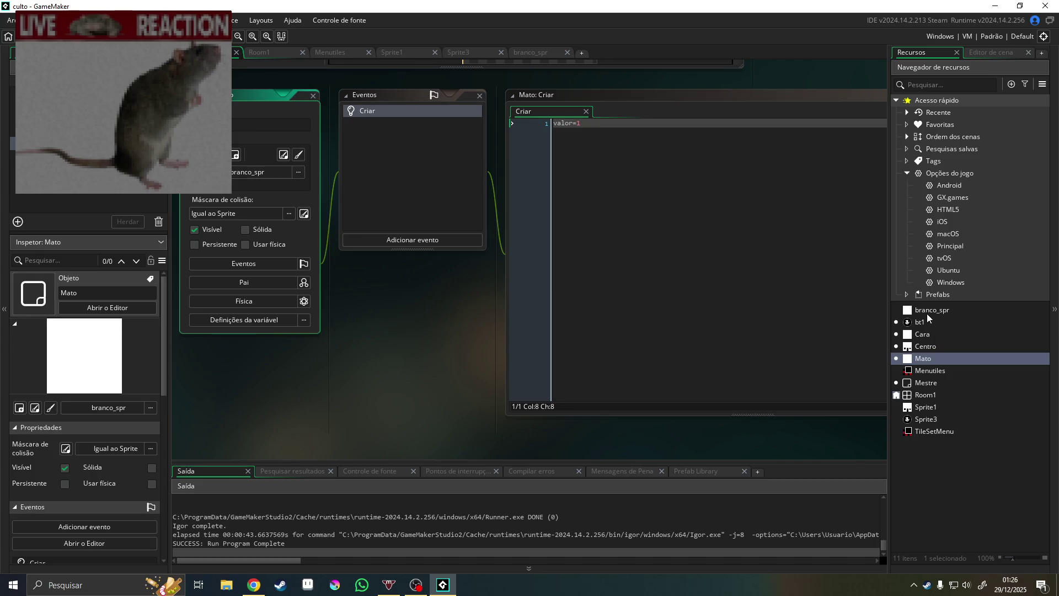
Open Cara's collision-with-Centro code and put the cursor at the end of line 1
double_click(922, 334)
click(455, 124)
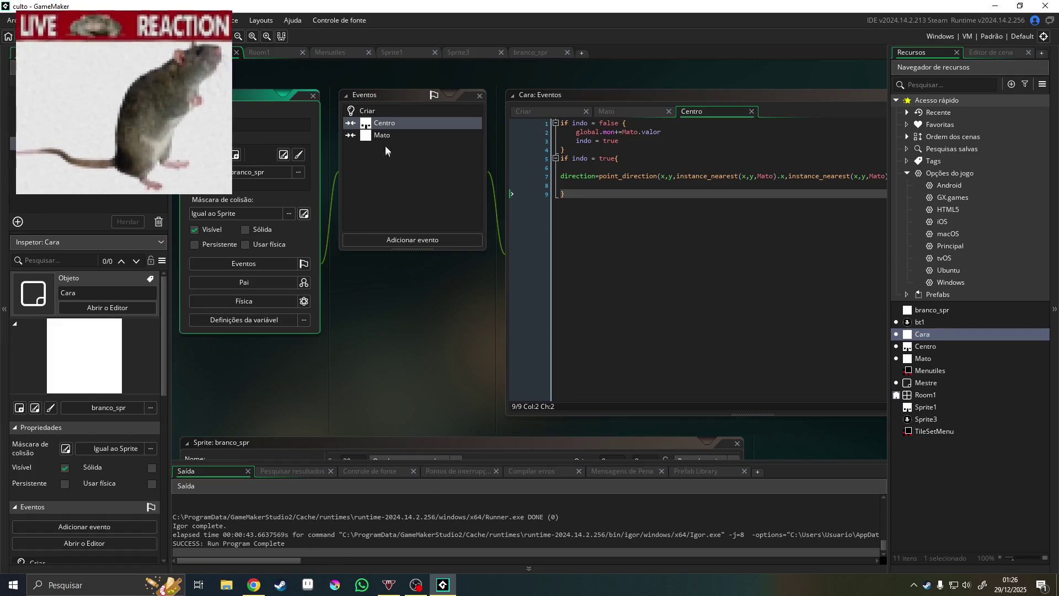
click(290, 553)
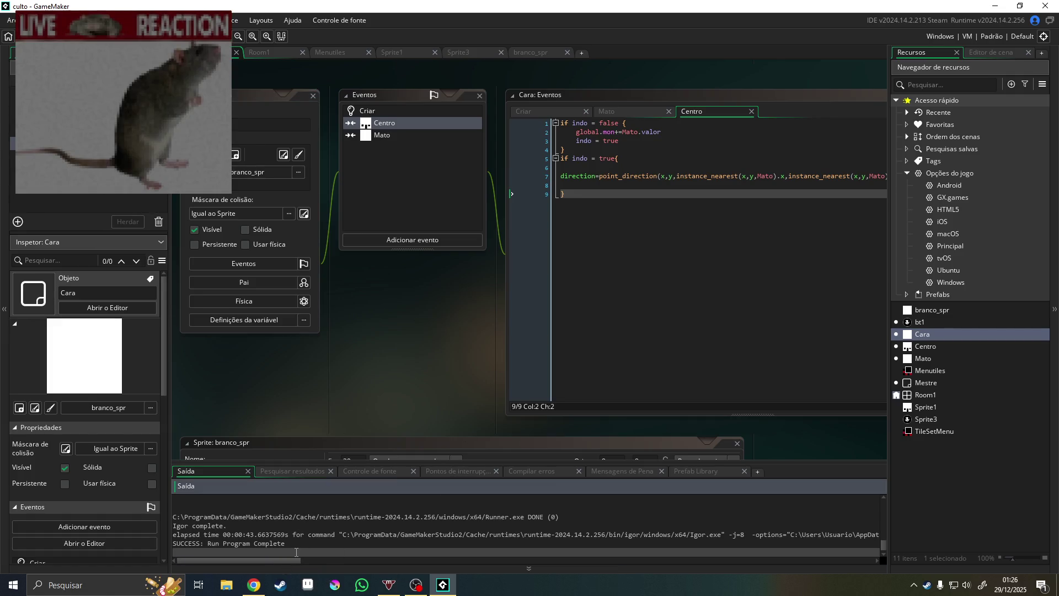
drag(283, 562, 312, 561)
click(589, 154)
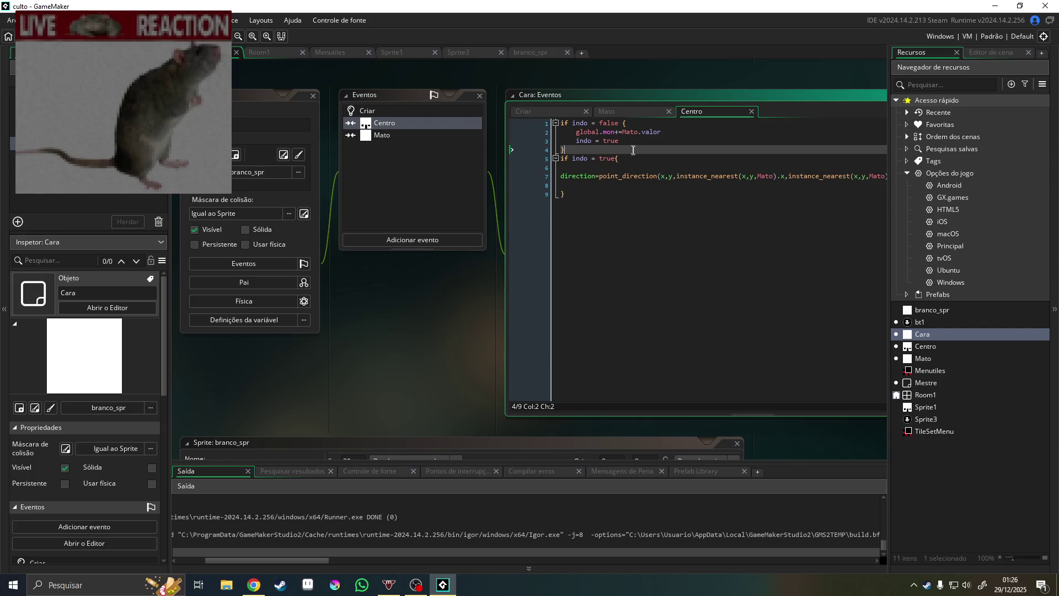
click(627, 140)
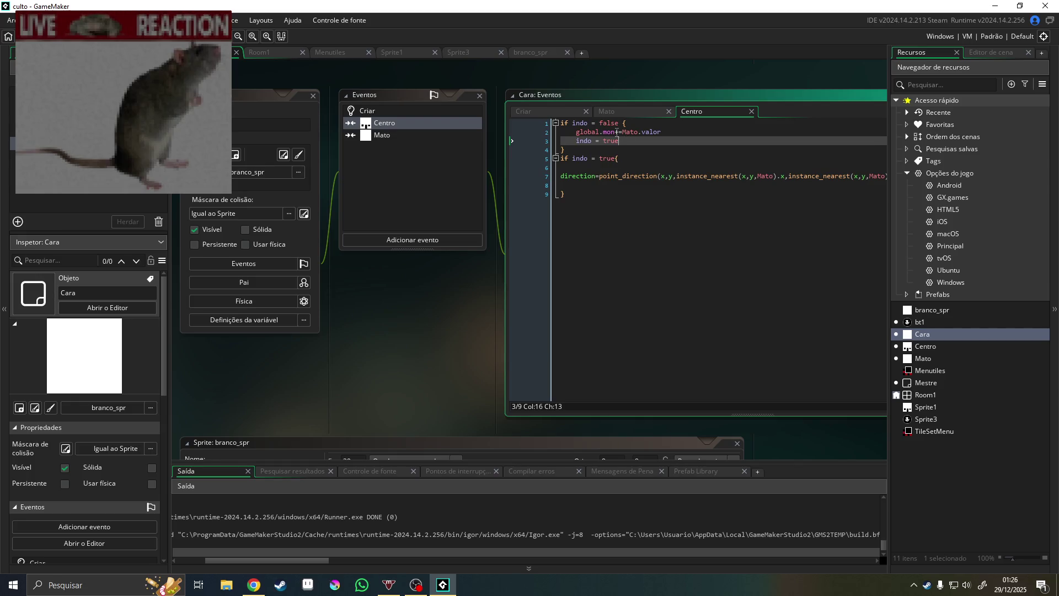
click(627, 124)
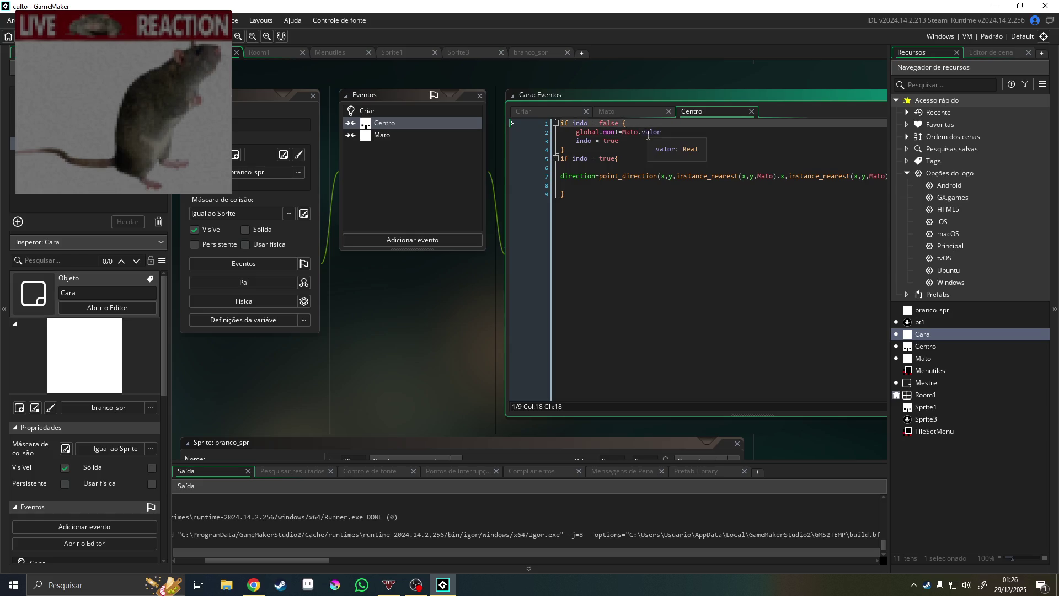
Wrap the code after line 1 in 'if distance_to_object(other)>16{ … }' and run the game
key(Return)
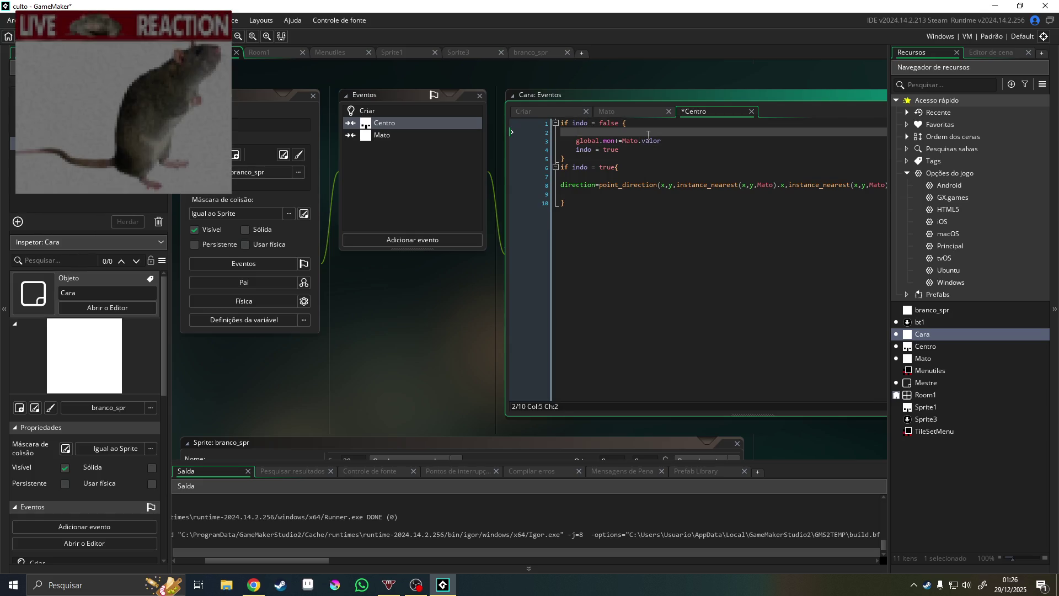
text(if )
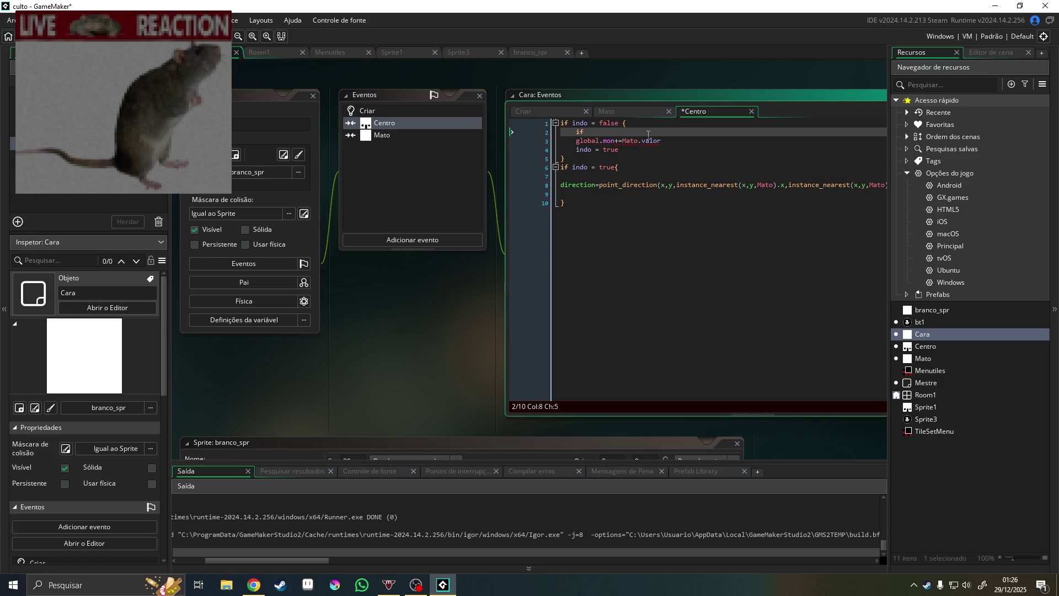
text(distance)
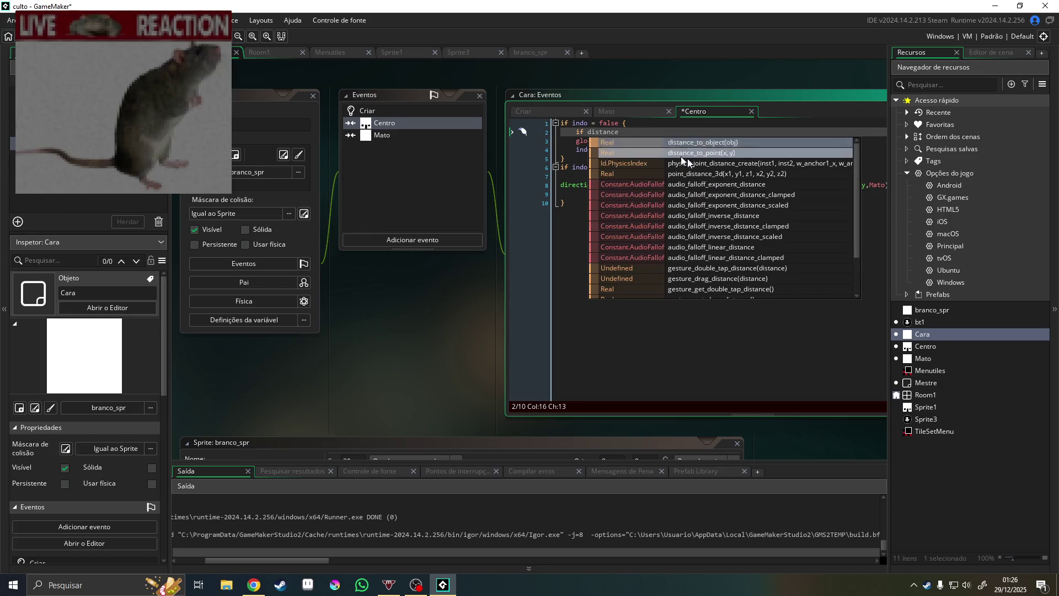
click(679, 141)
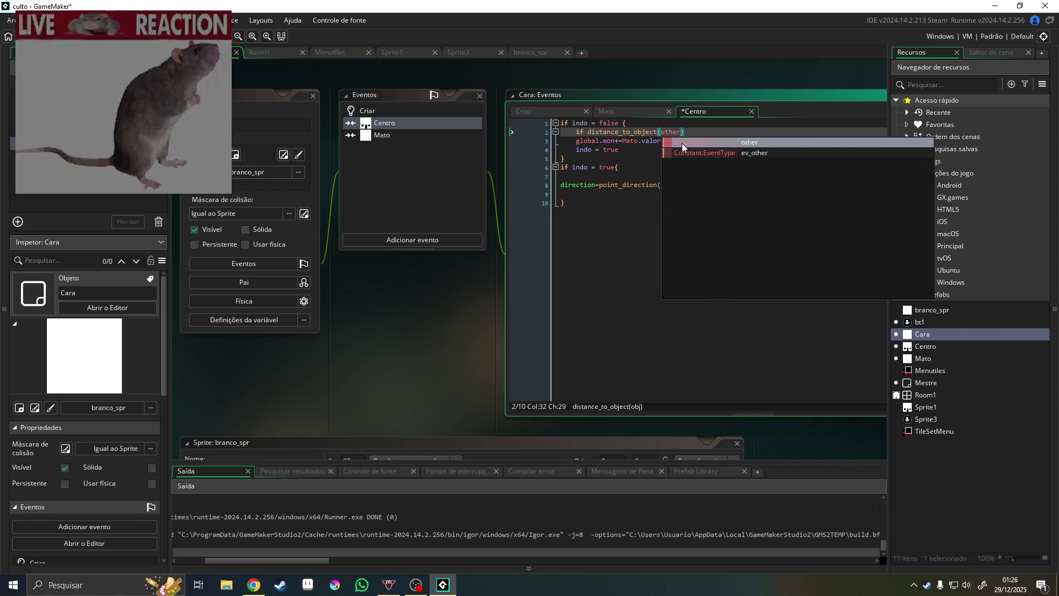
click(681, 143)
text(>)
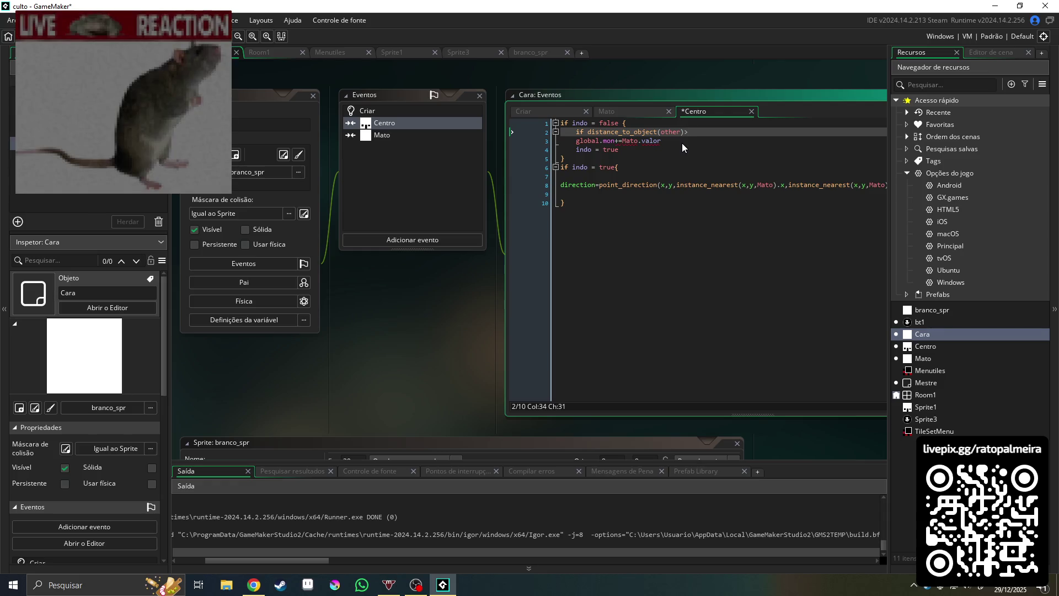
text(16)
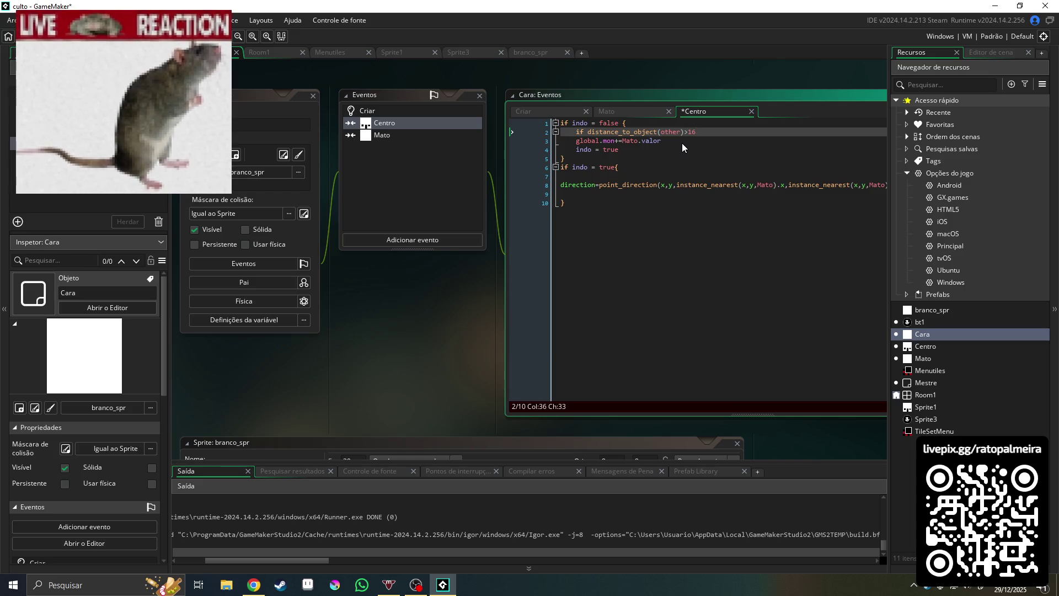
text({)
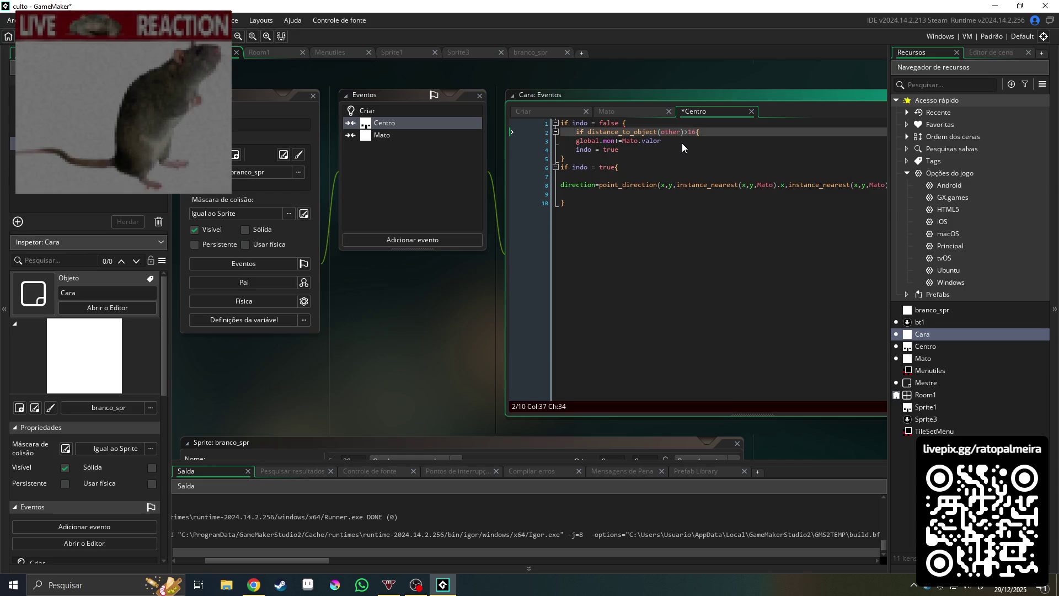
key(Down)
key(Down)
key(Down)
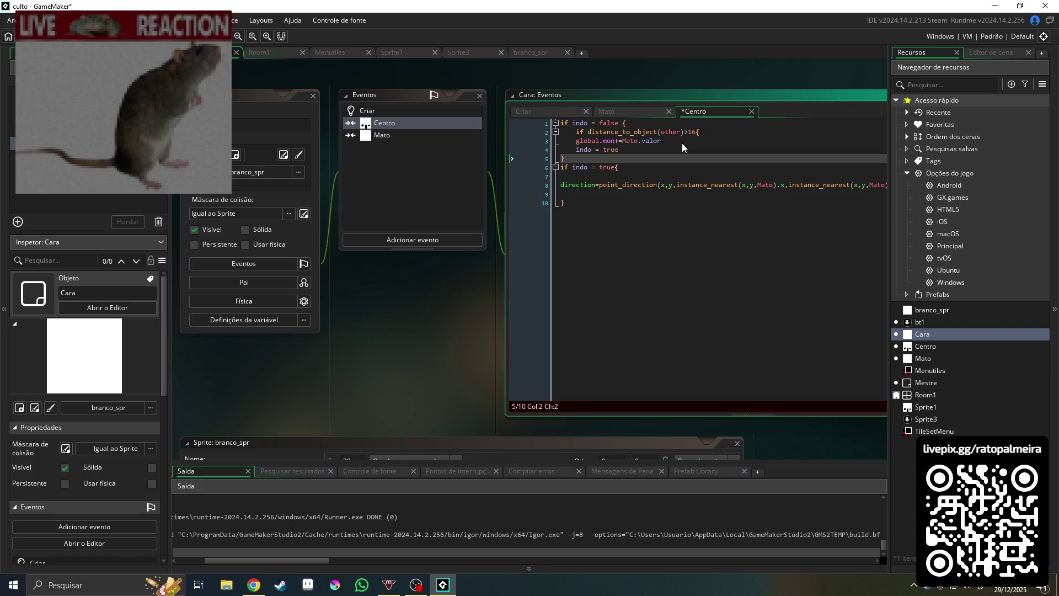
text(})
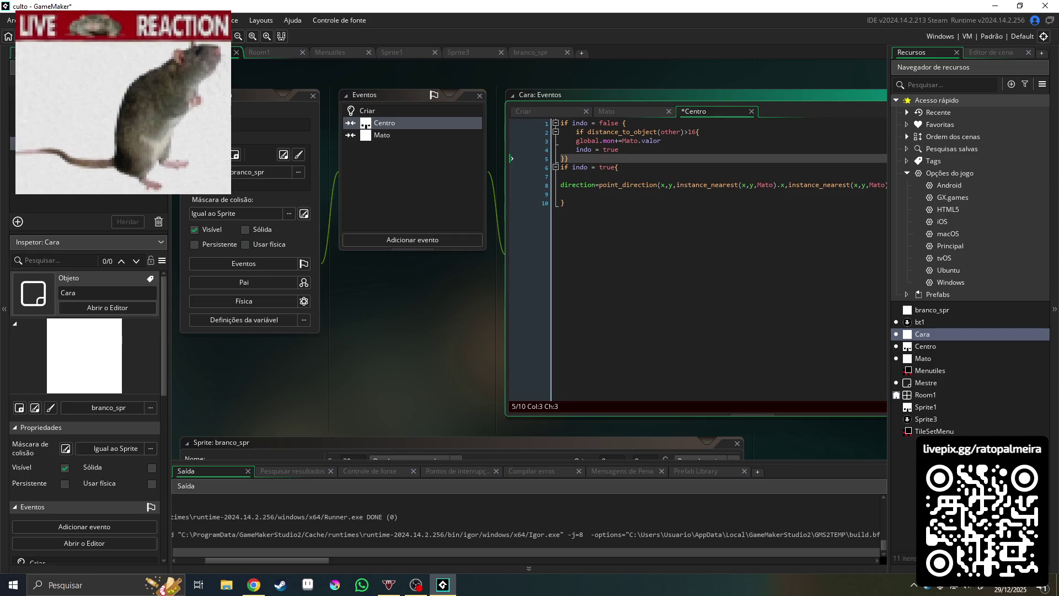
key(F5)
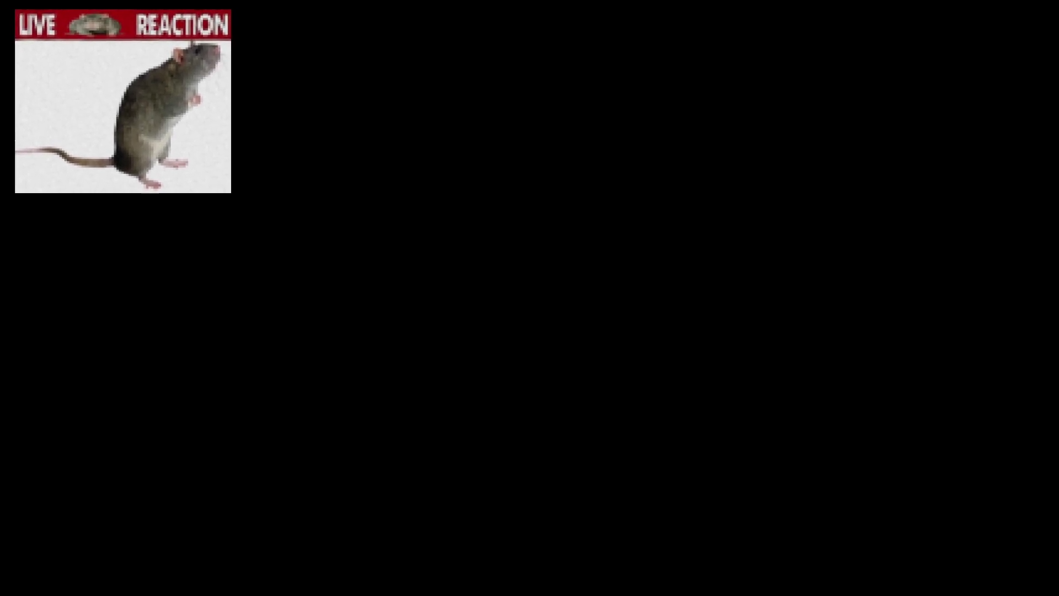
Change line 2's comparison to '<' 10 and run, which produces missing-parenthesis compile errors
text({)
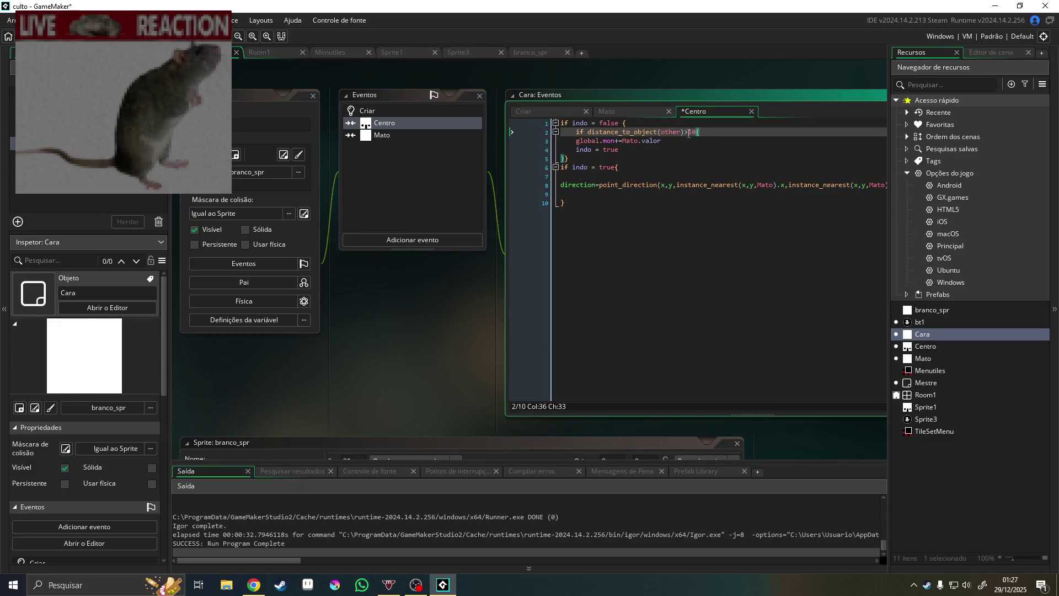
click(683, 132)
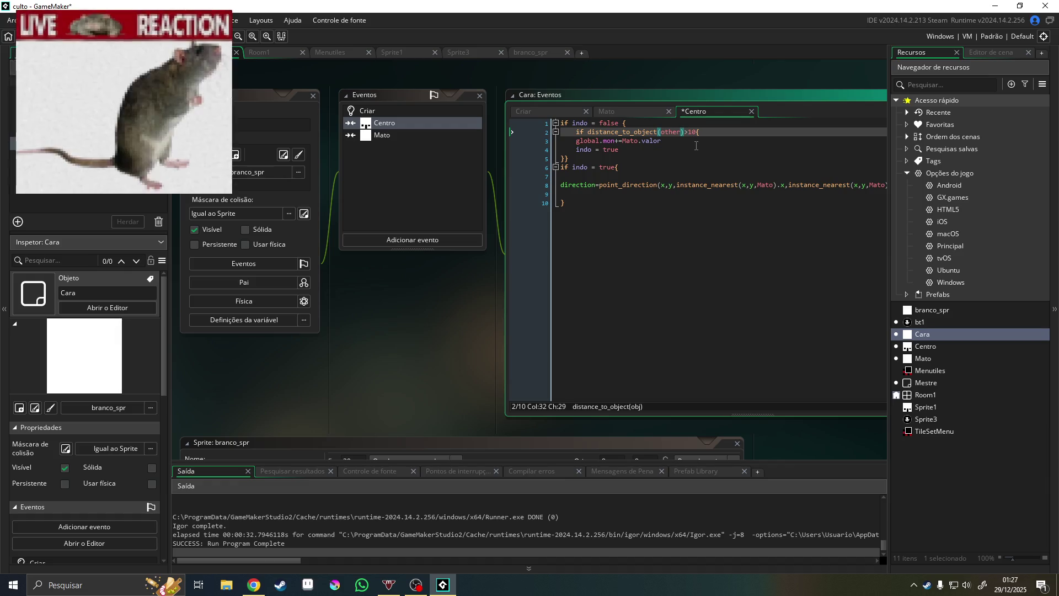
key(ctrl+space)
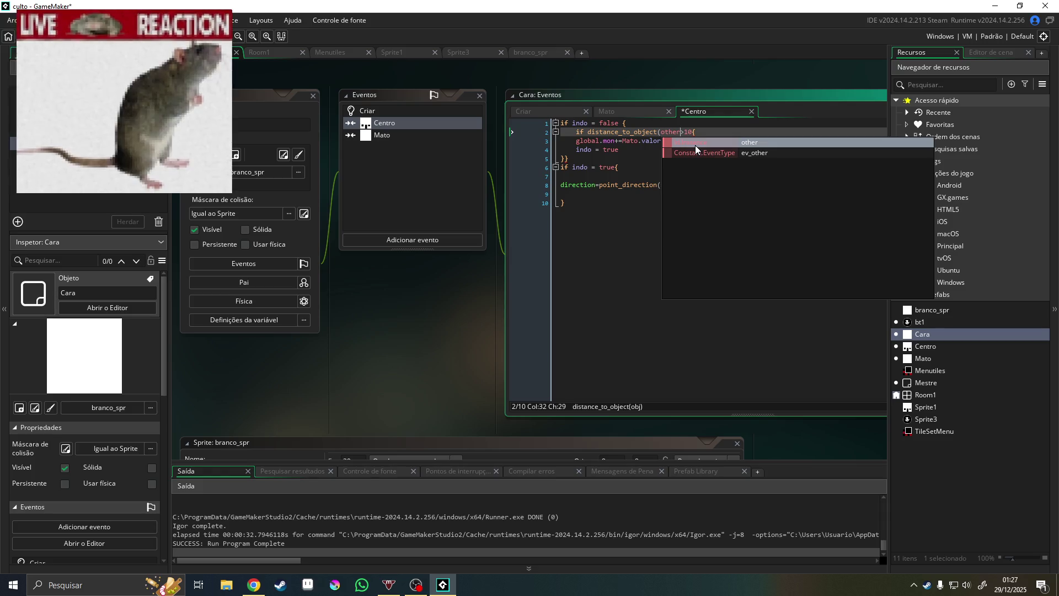
text(<16)
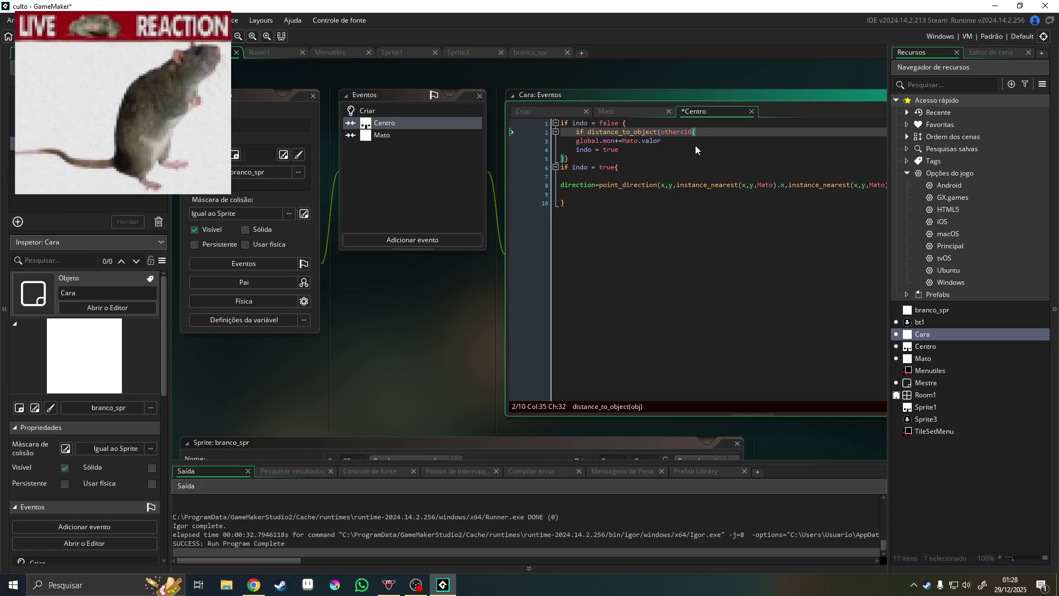
key(F5)
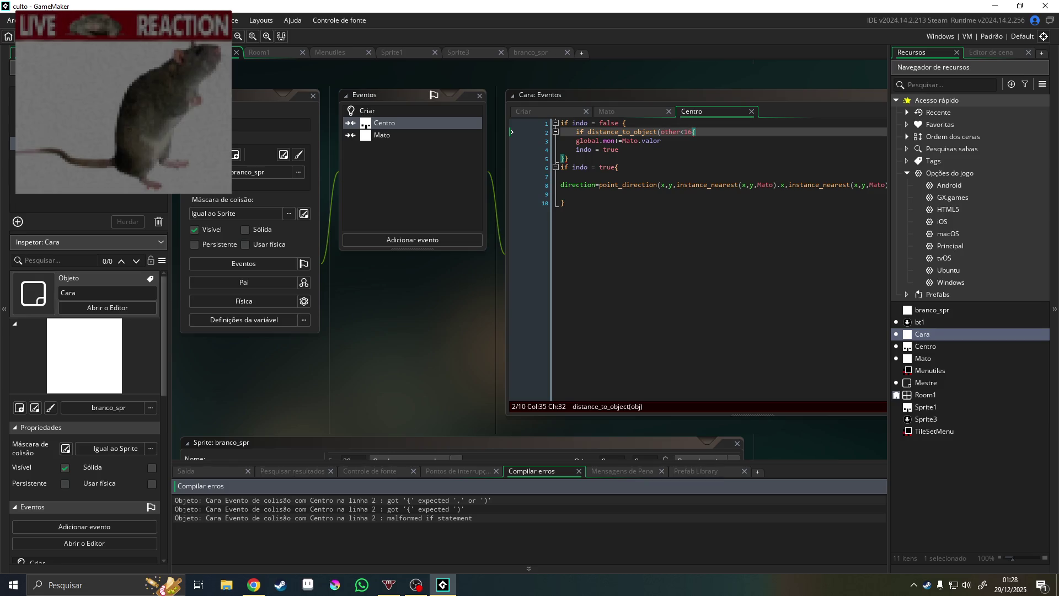
Add the missing ')' before '{' on line 2 and run the game again
click(697, 133)
key(Left)
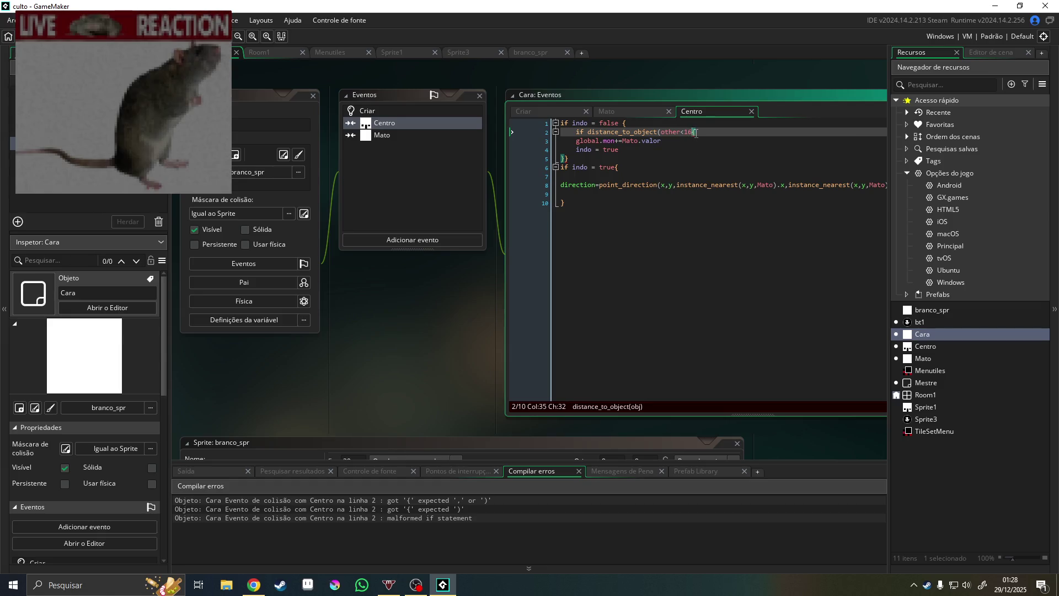
text())
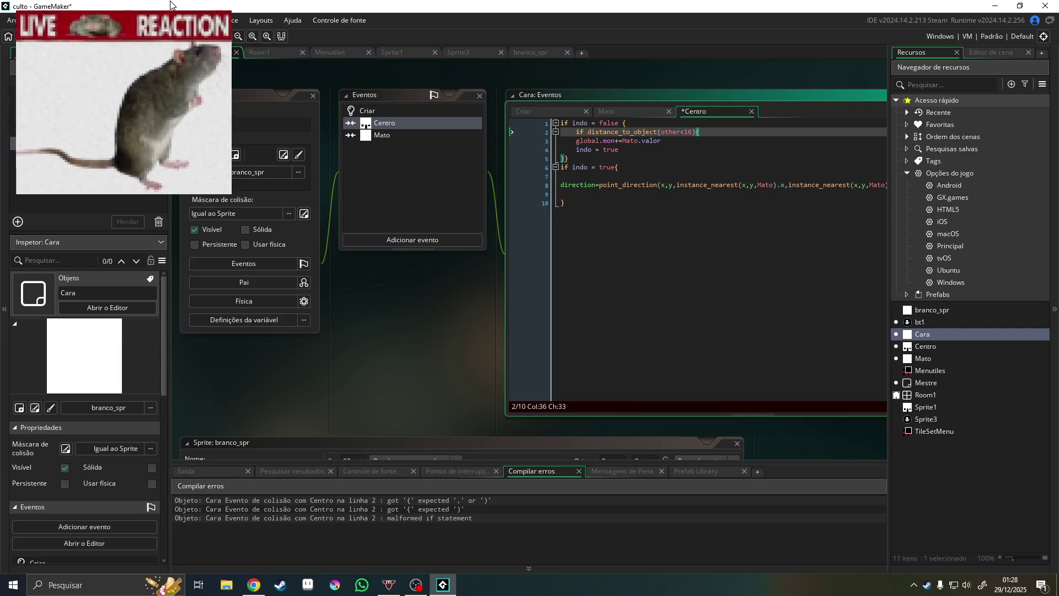
key(F5)
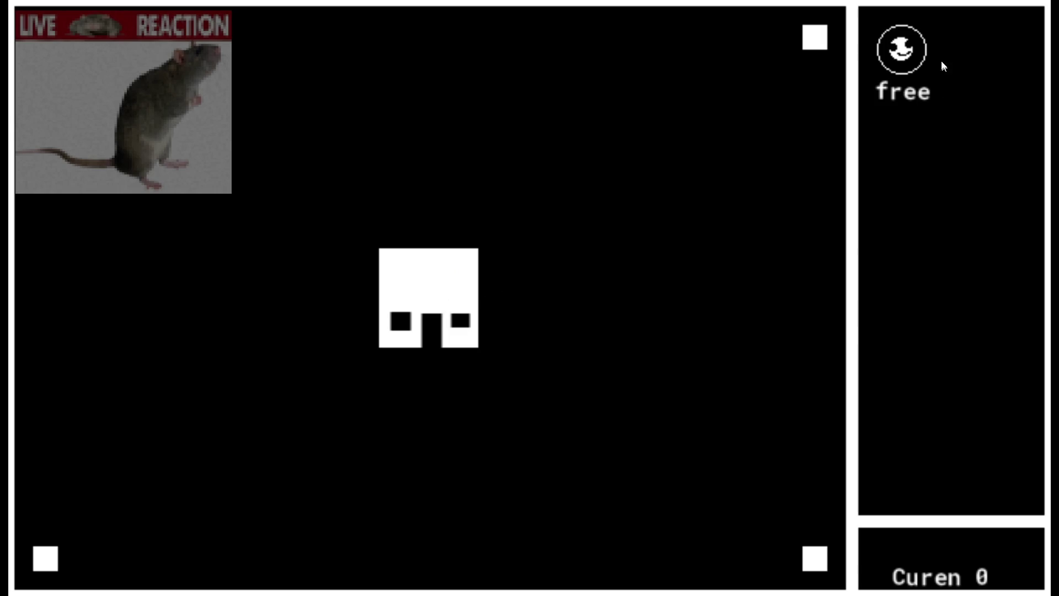
Buy the first Crav unit in the running game
click(889, 53)
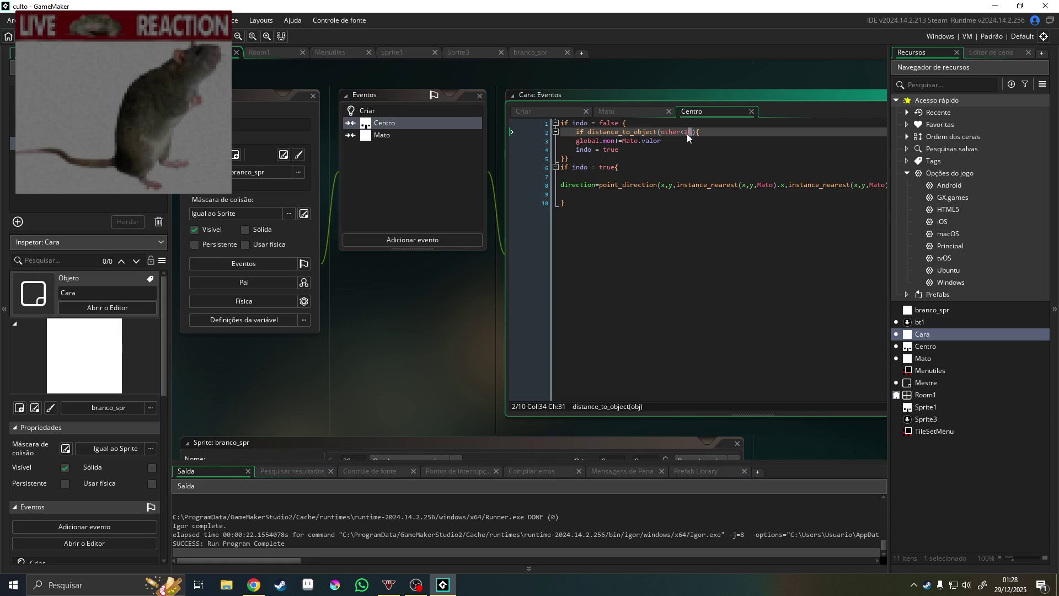
Remove '.x' so the check measures distance to other directly, then run the game
key(BackSpace)
click(684, 133)
key(F5)
Change the distance threshold from 10 to 32, then to 6, and run again
double_click(693, 133)
text(32)
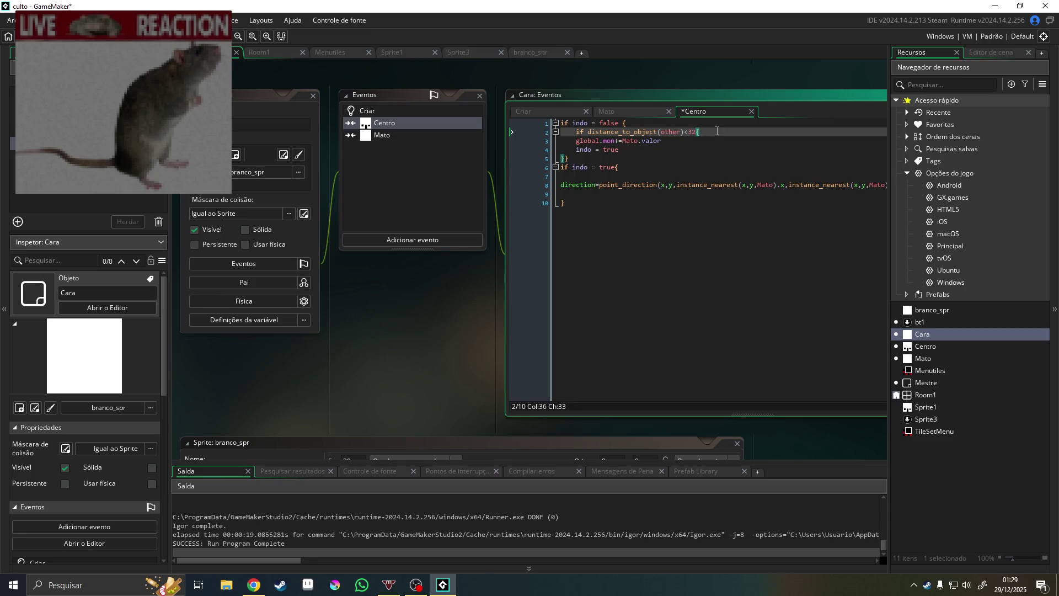
double_click(693, 133)
text(6)
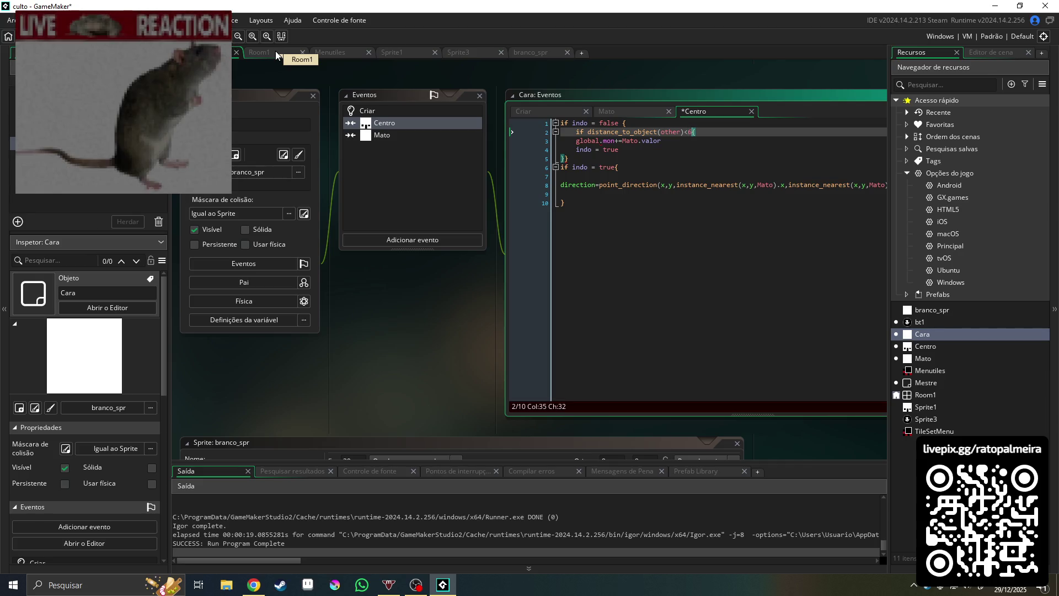
key(F5)
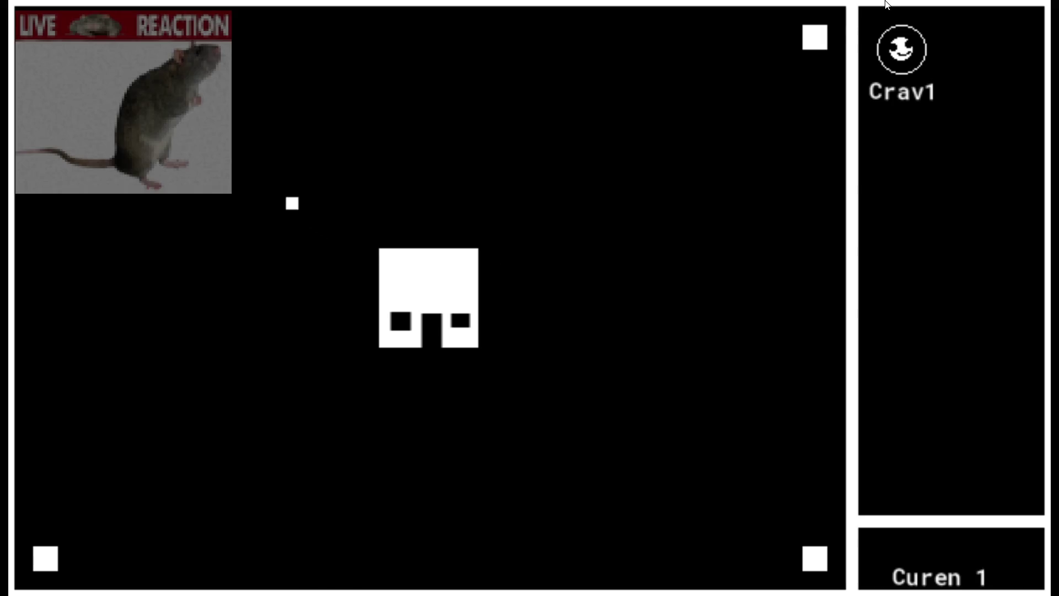
Close the running game window to return to the Cara collision code
click(903, 49)
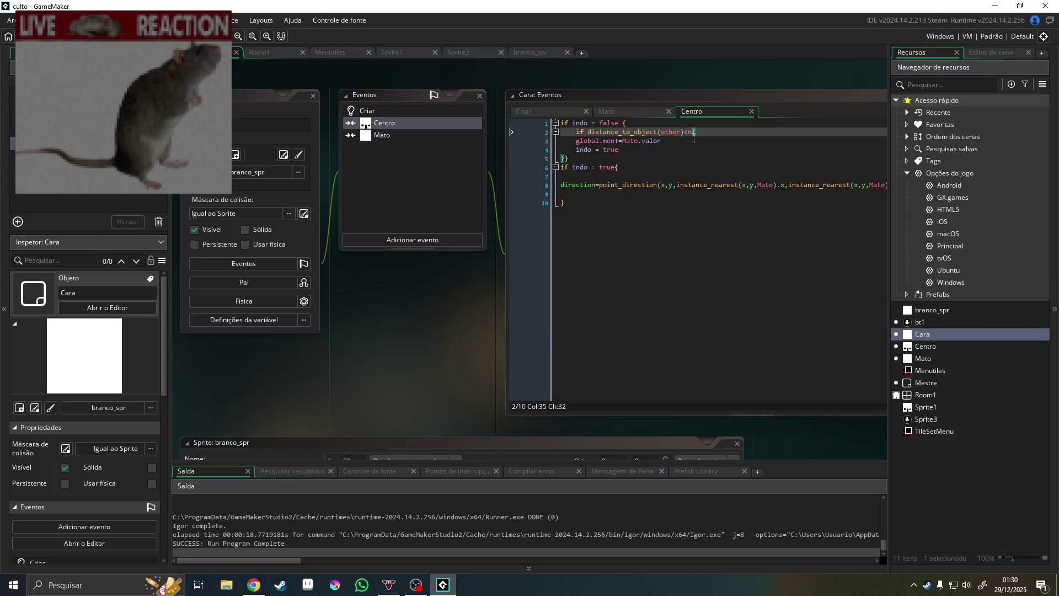
Set Sprite1's collision mask to Manual, shrink it to a 30–33 centre box, and run
click(938, 408)
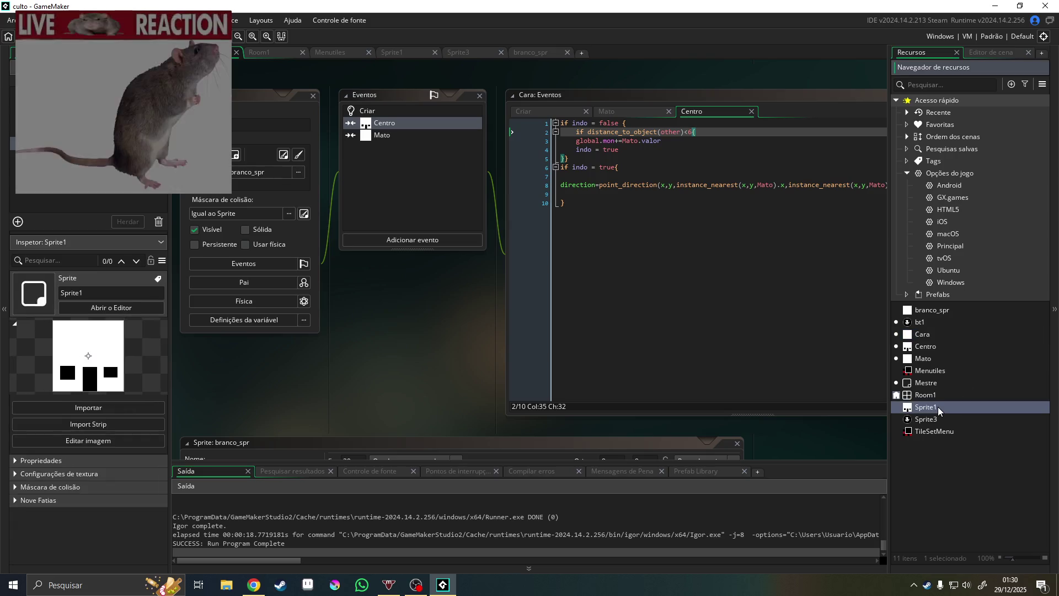
double_click(928, 346)
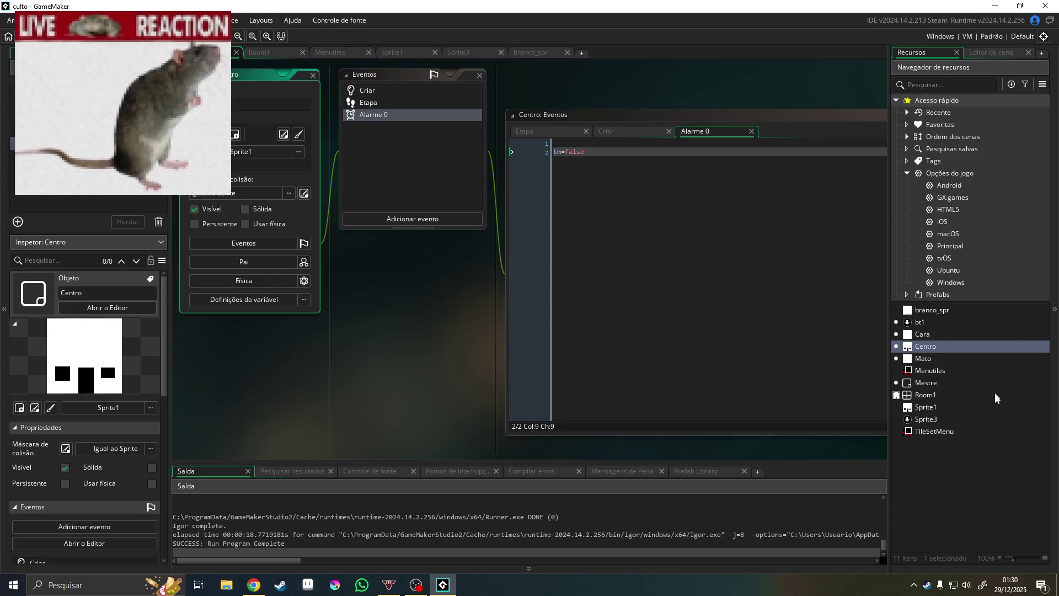
double_click(926, 407)
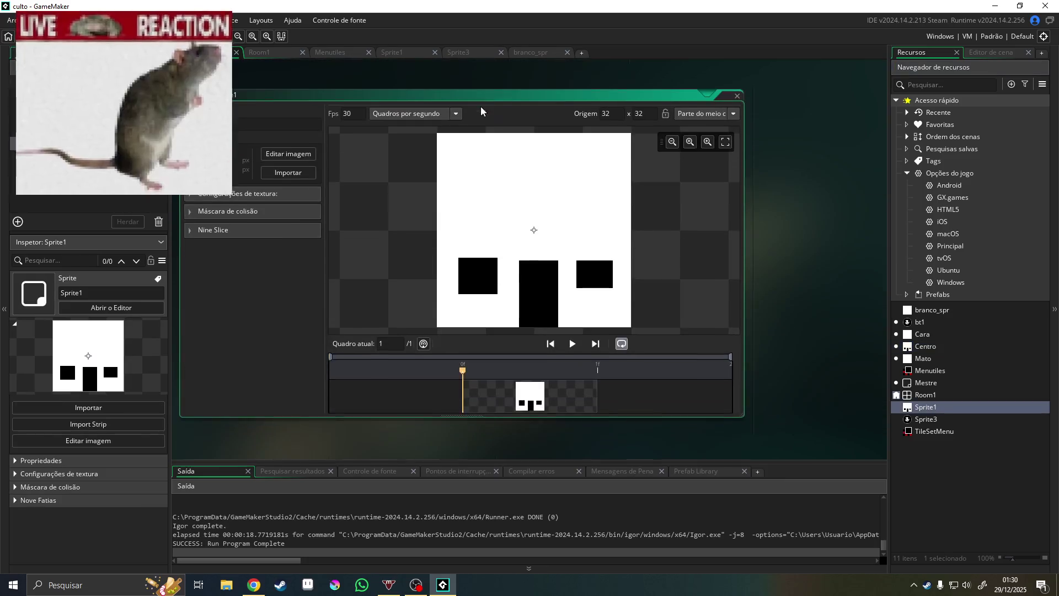
click(204, 213)
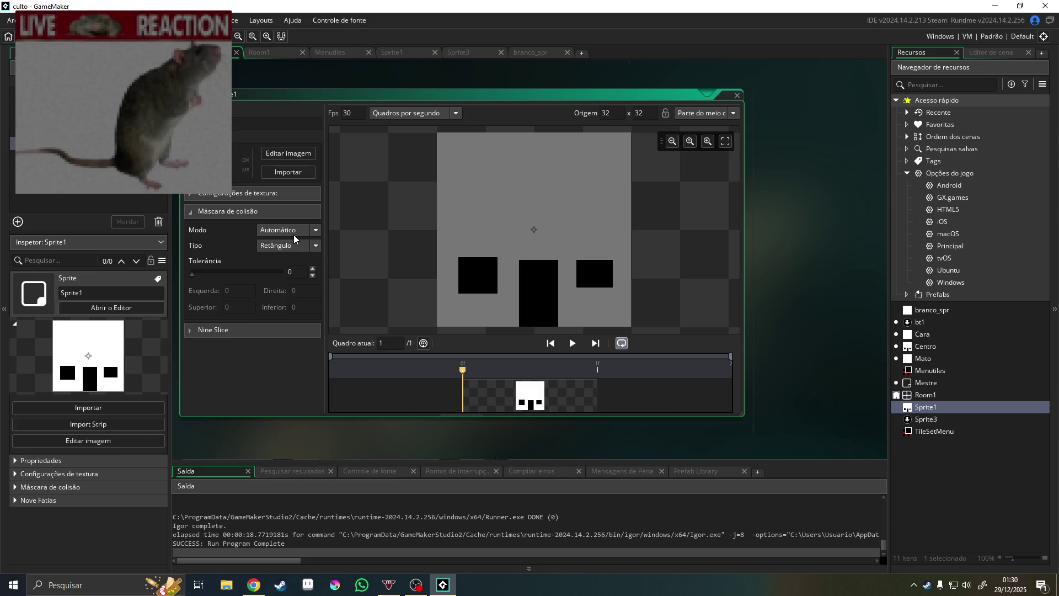
click(286, 230)
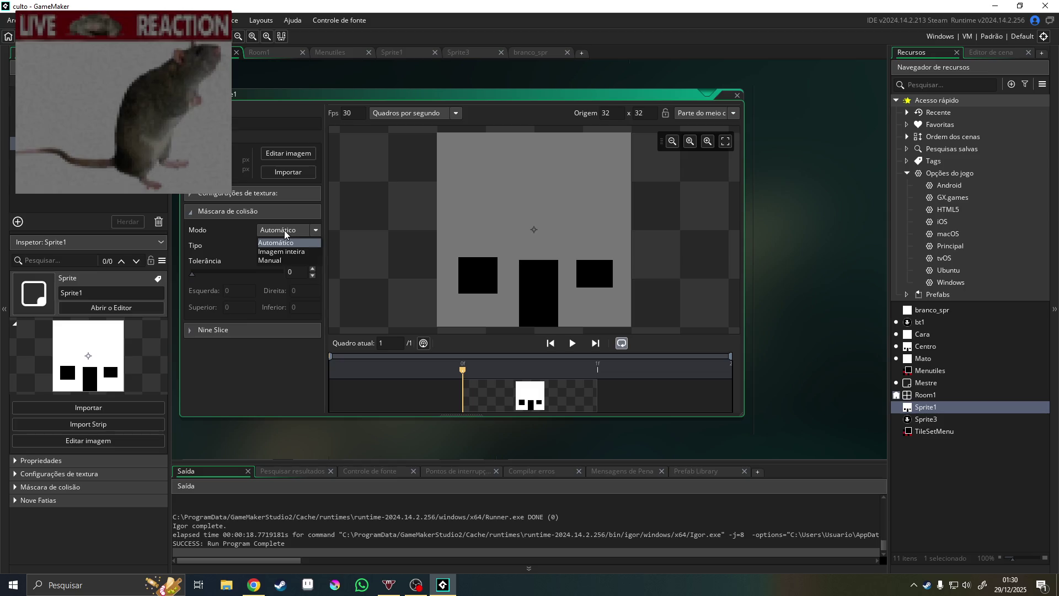
click(295, 261)
mouse_move(441, 134)
mouse_down()
mouse_move(464, 172)
mouse_move(528, 229)
mouse_up()
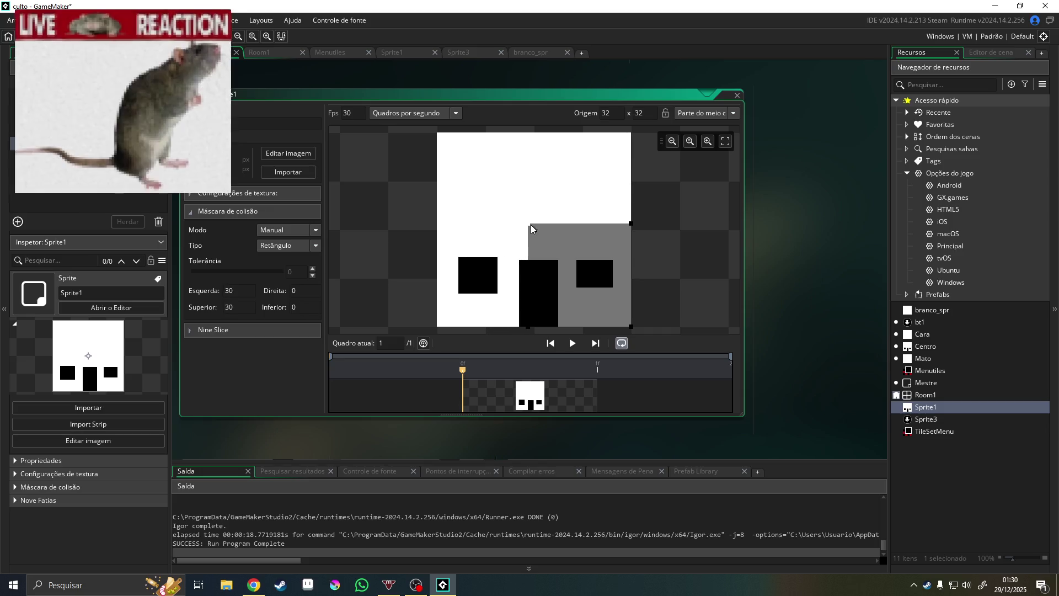
mouse_move(632, 326)
mouse_down()
mouse_move(589, 271)
mouse_move(535, 230)
mouse_move(542, 239)
mouse_up()
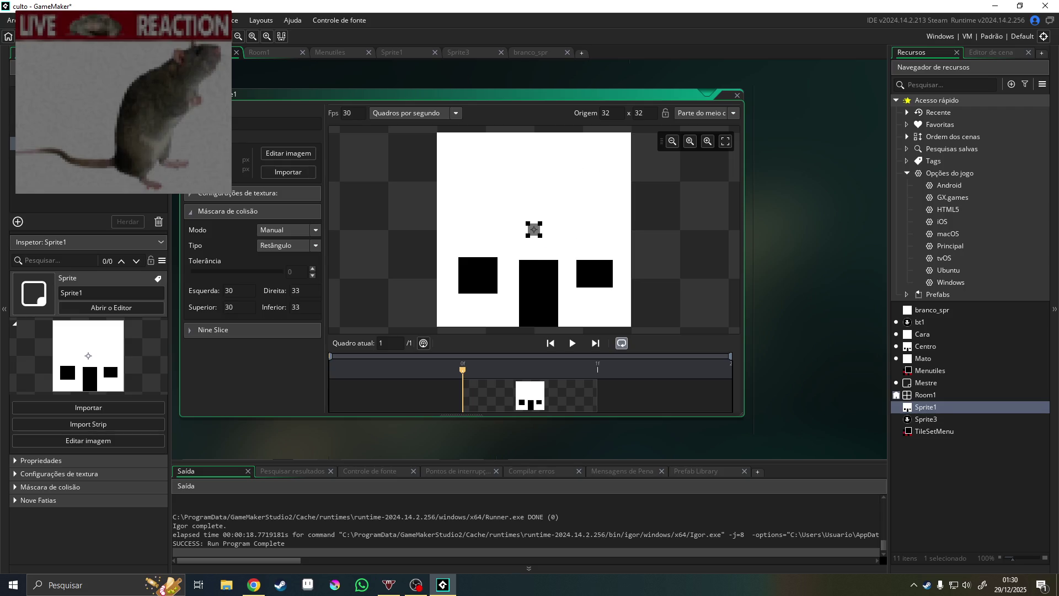
key(F5)
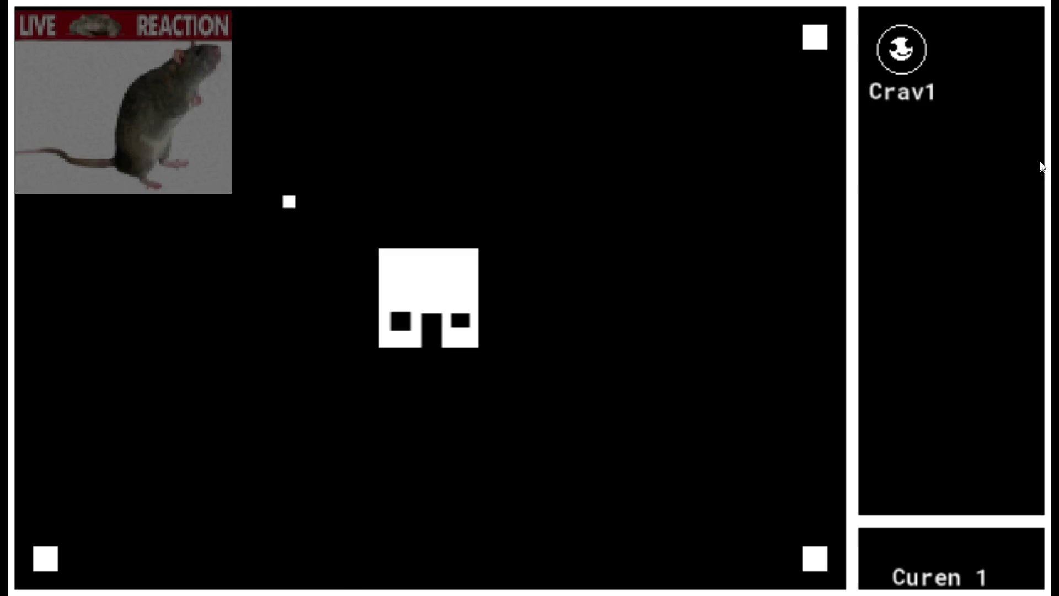
Buy another Crav unit in the running game
click(901, 66)
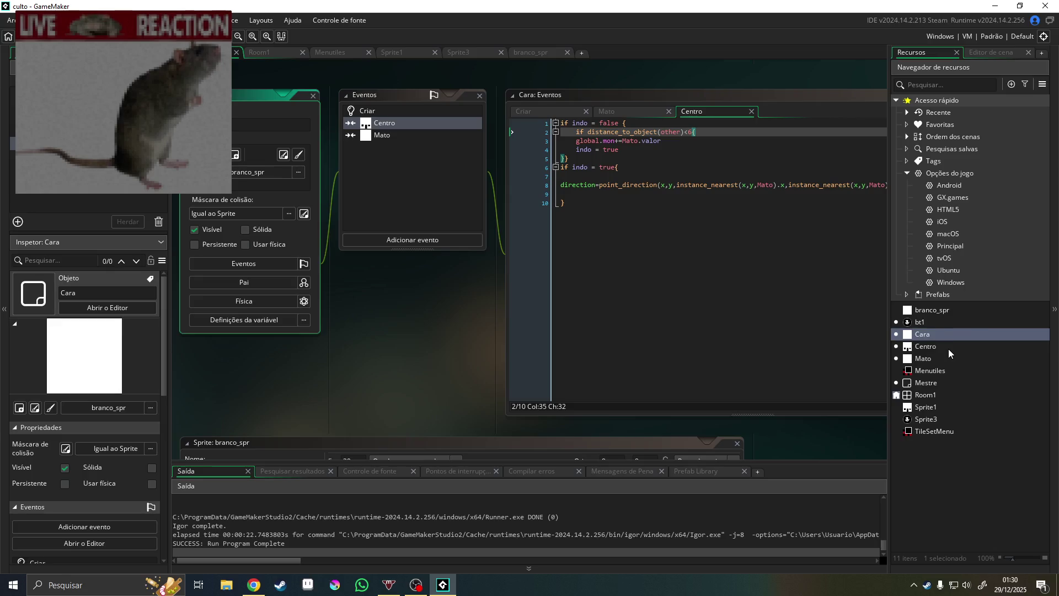
Delete the 'if distance_to_object(other)<6{' line and its extra brace, then run the game
double_click(948, 349)
double_click(920, 337)
drag(698, 132, 575, 132)
key(BackSpace)
key(BackSpace)
key(BackSpace)
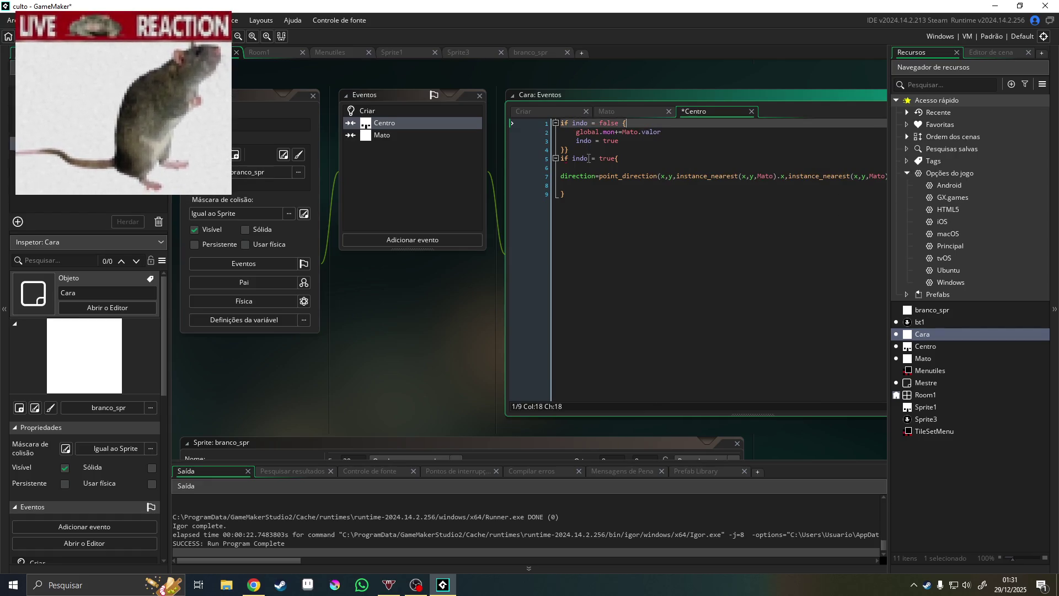
click(574, 150)
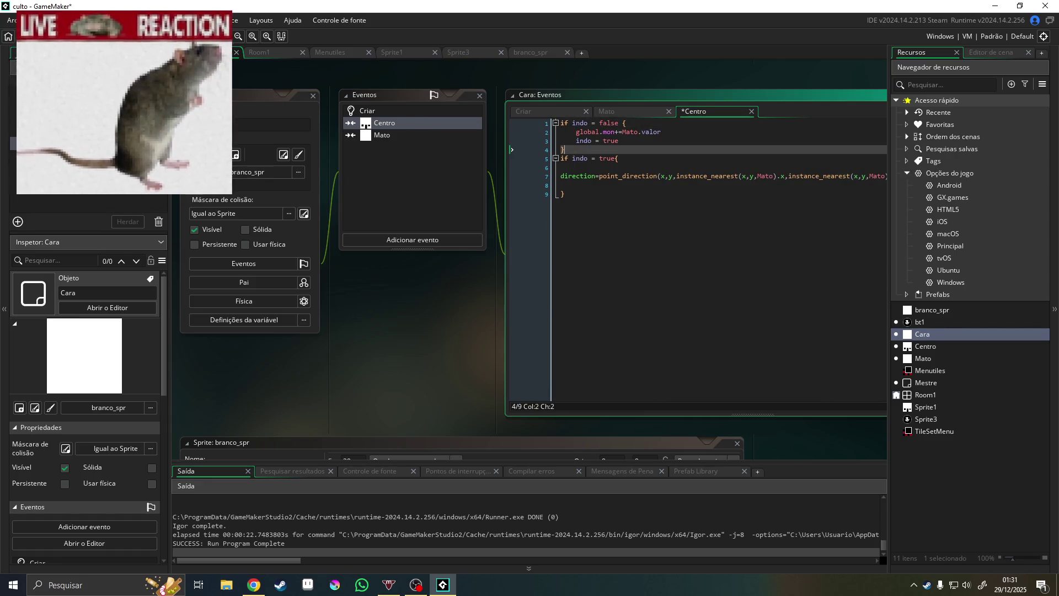
key(F5)
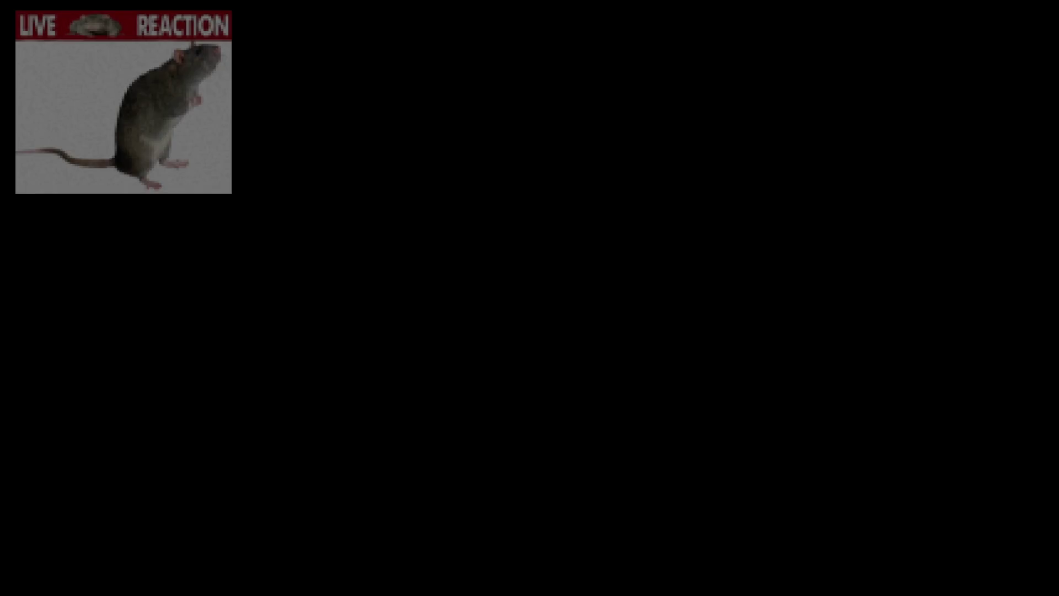
Play-test the game, buying Crav units until Crav reaches 5.06 and Curen 5.25
click(719, 404)
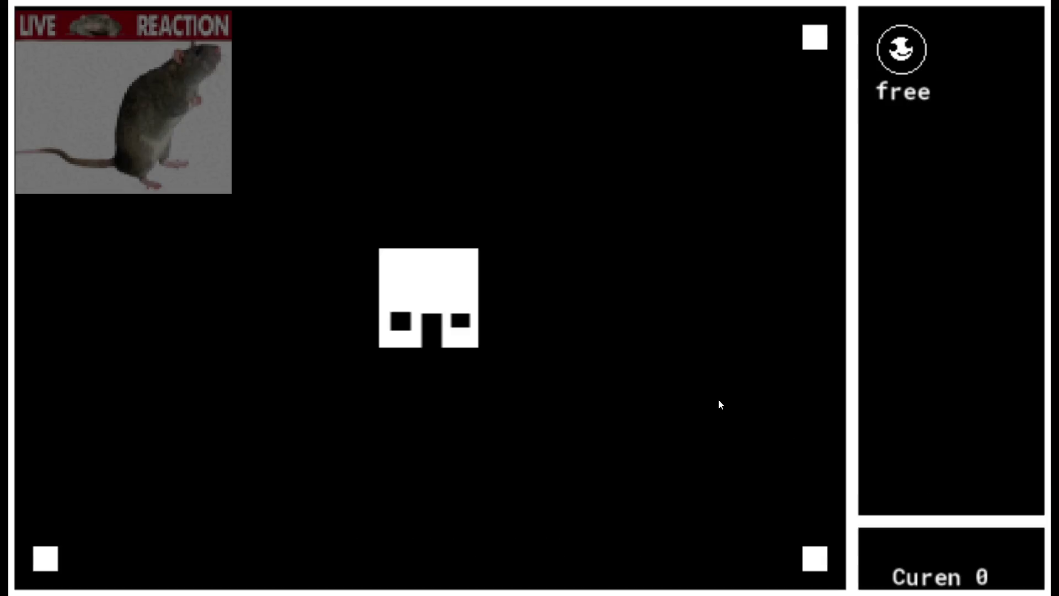
click(894, 40)
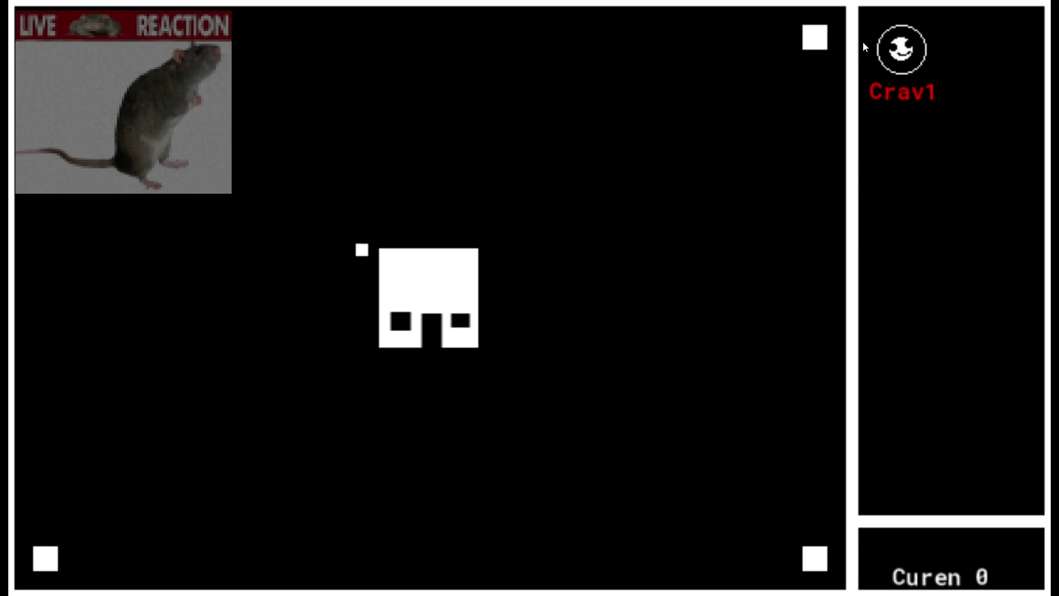
click(909, 55)
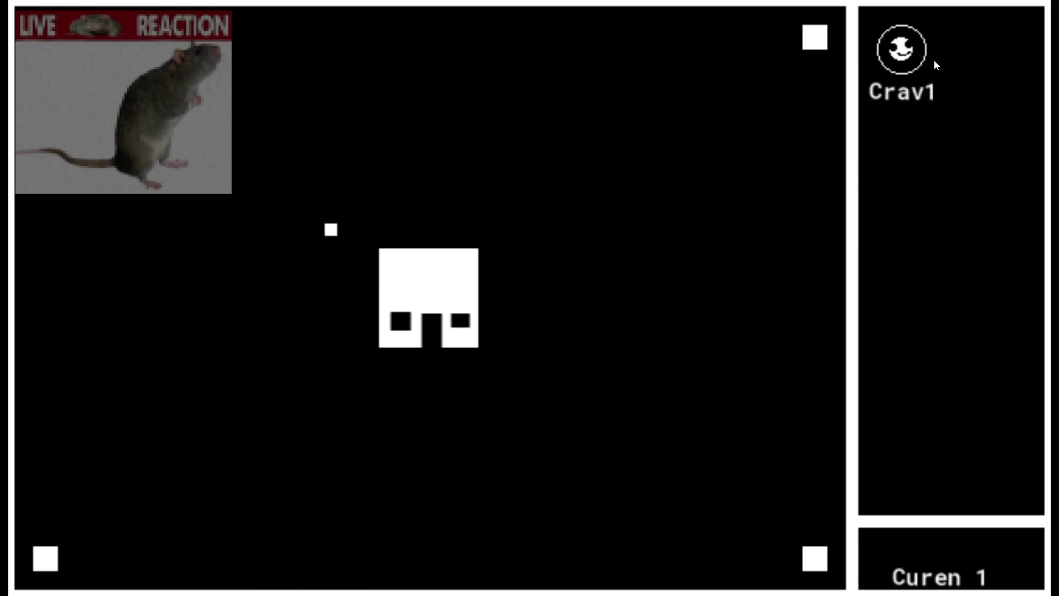
click(886, 52)
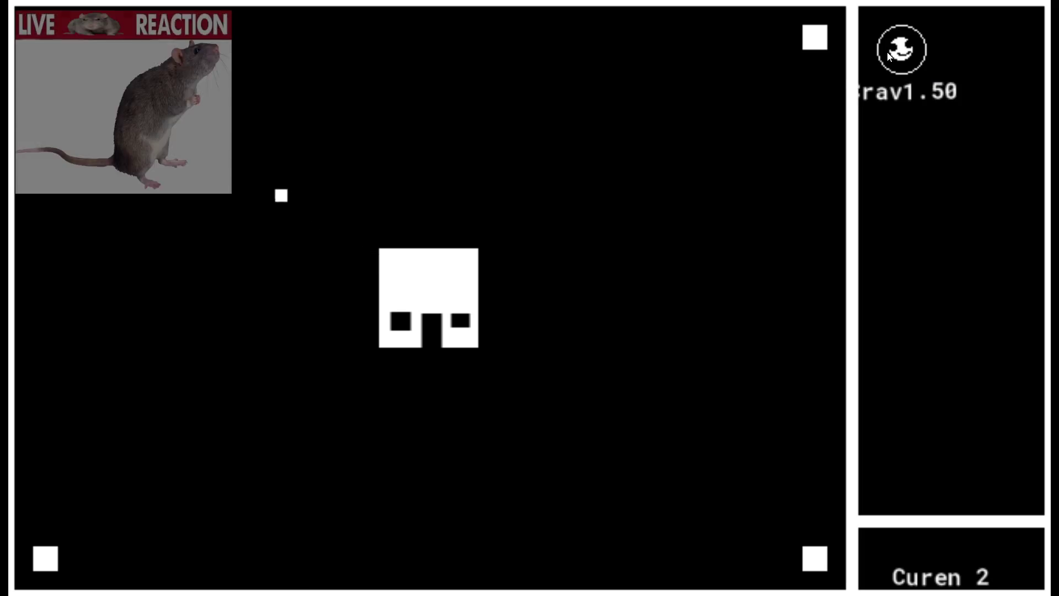
click(895, 56)
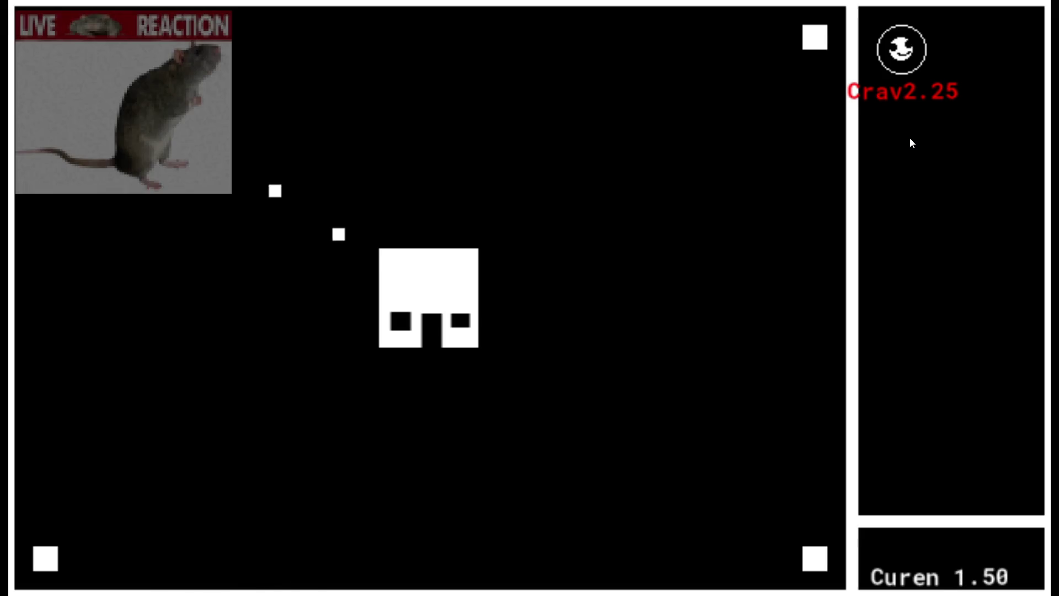
click(899, 69)
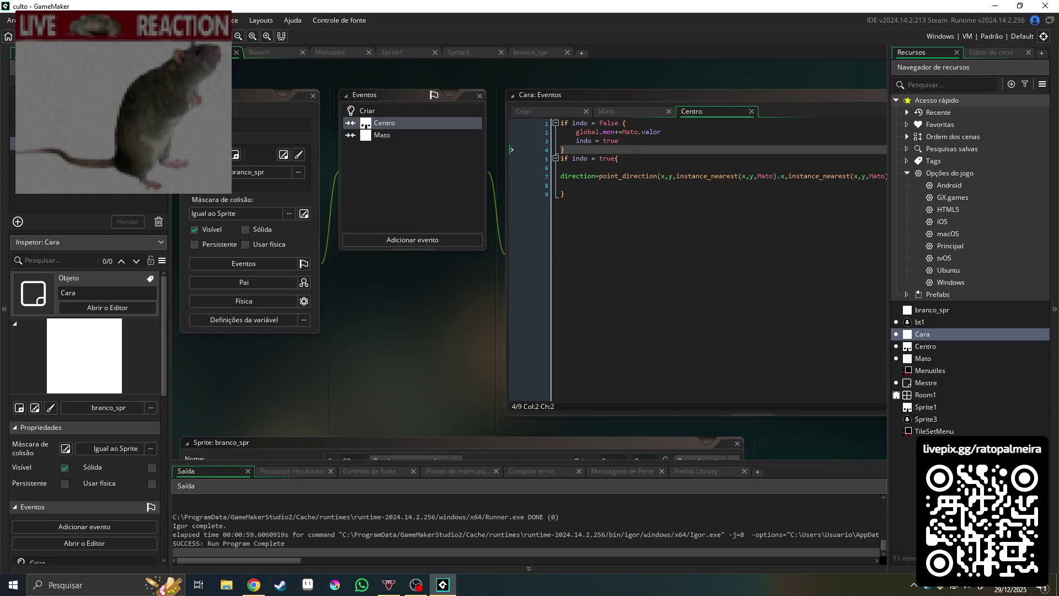
Dismiss the create-asset menu, expand the resource tree and open the Menutiles sprite
right_click(914, 507)
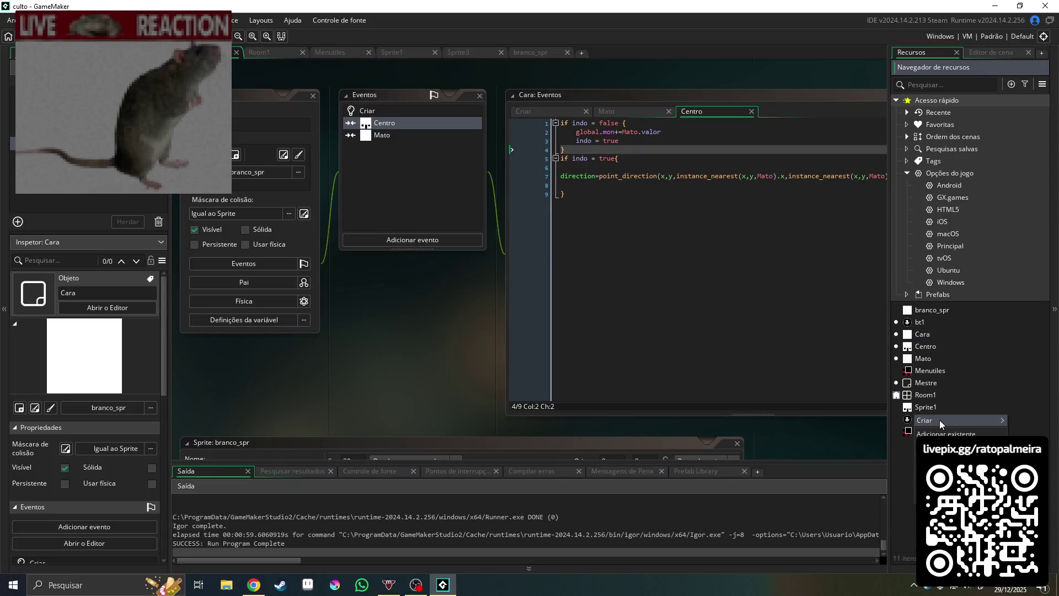
mouse_move(940, 422)
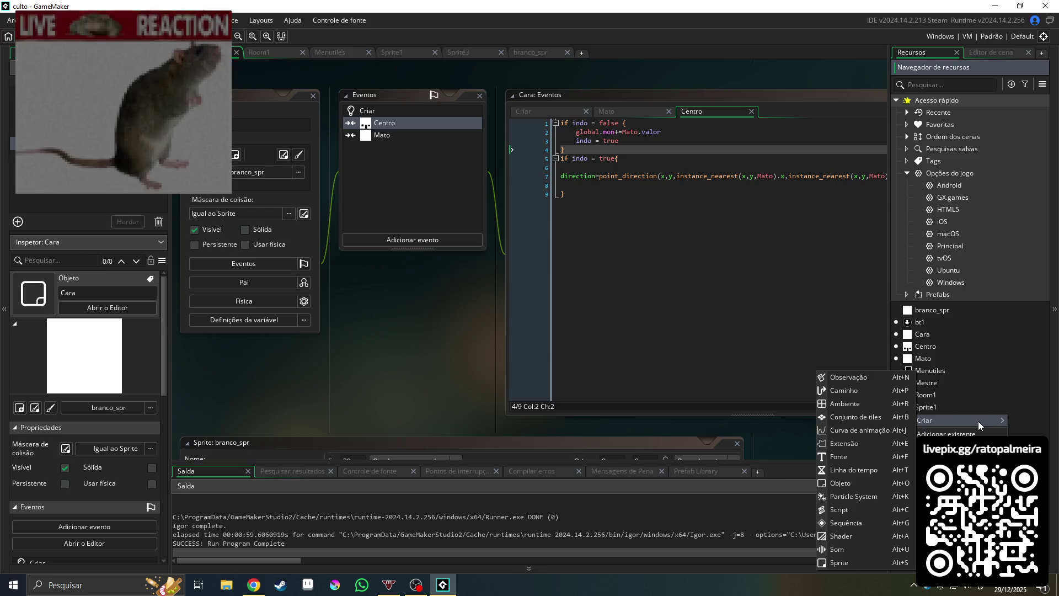
key(Escape)
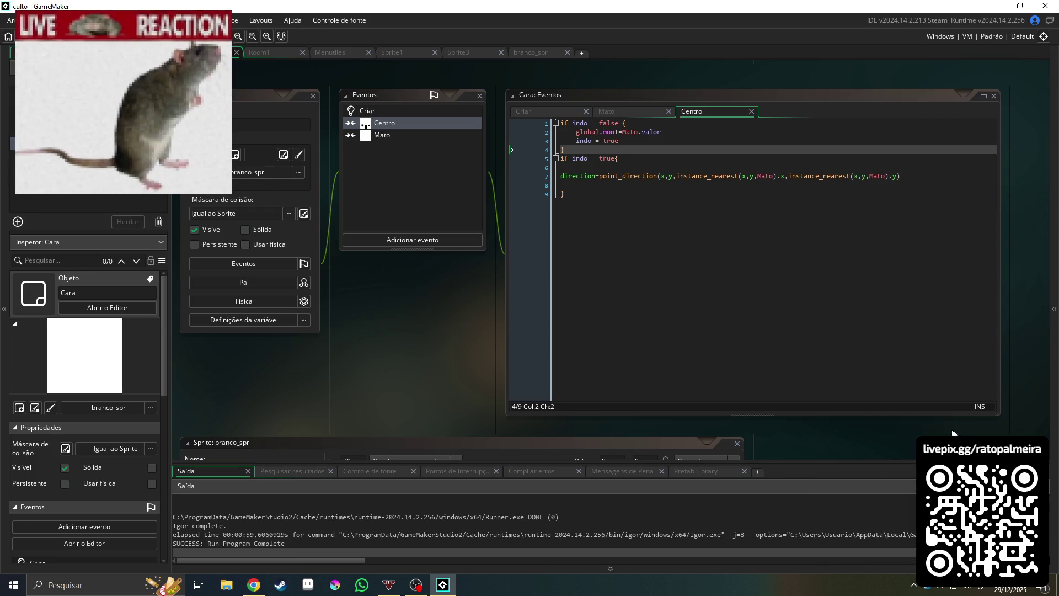
click(1054, 331)
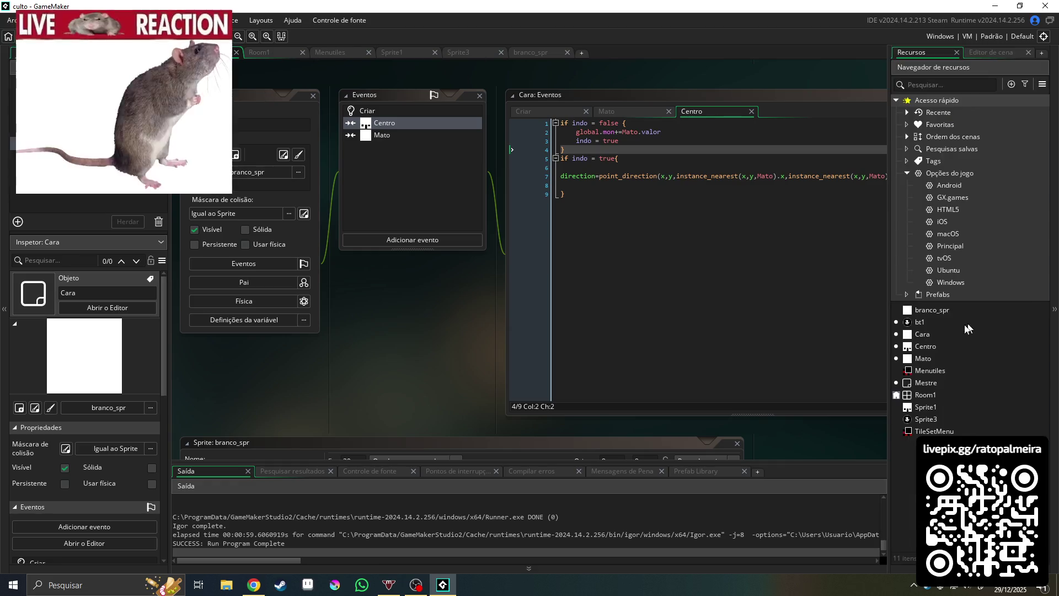
double_click(936, 373)
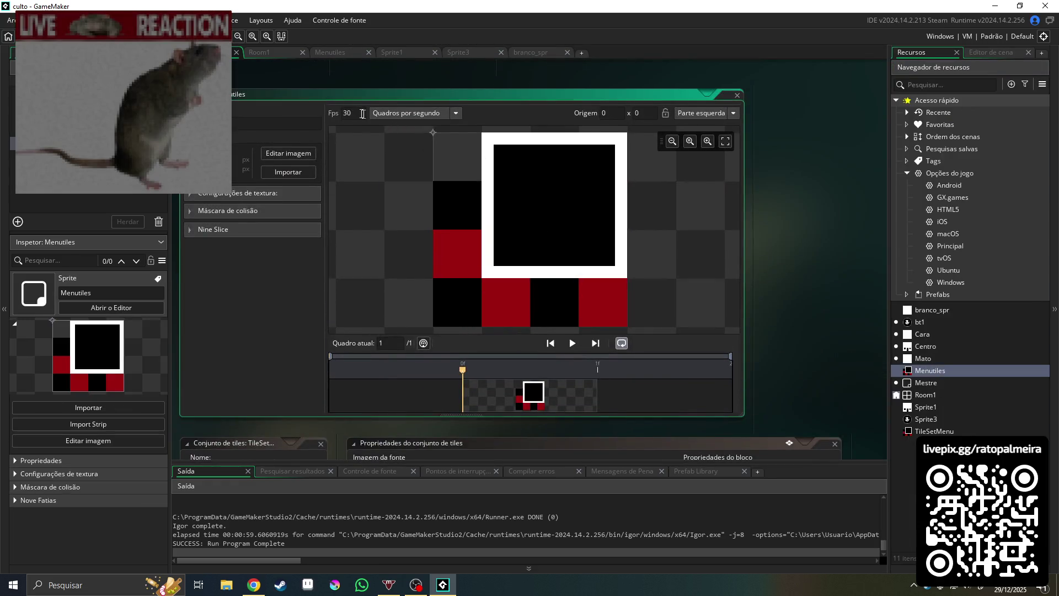
In the Menutiles image editor, try clearing the whole 40x40 black square, then undo it
click(270, 153)
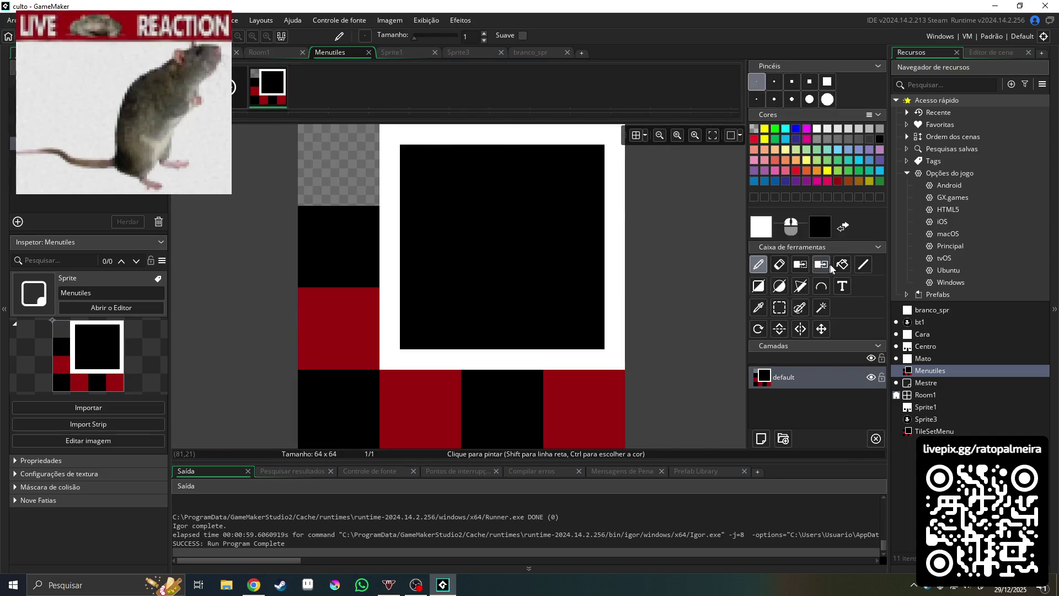
click(784, 313)
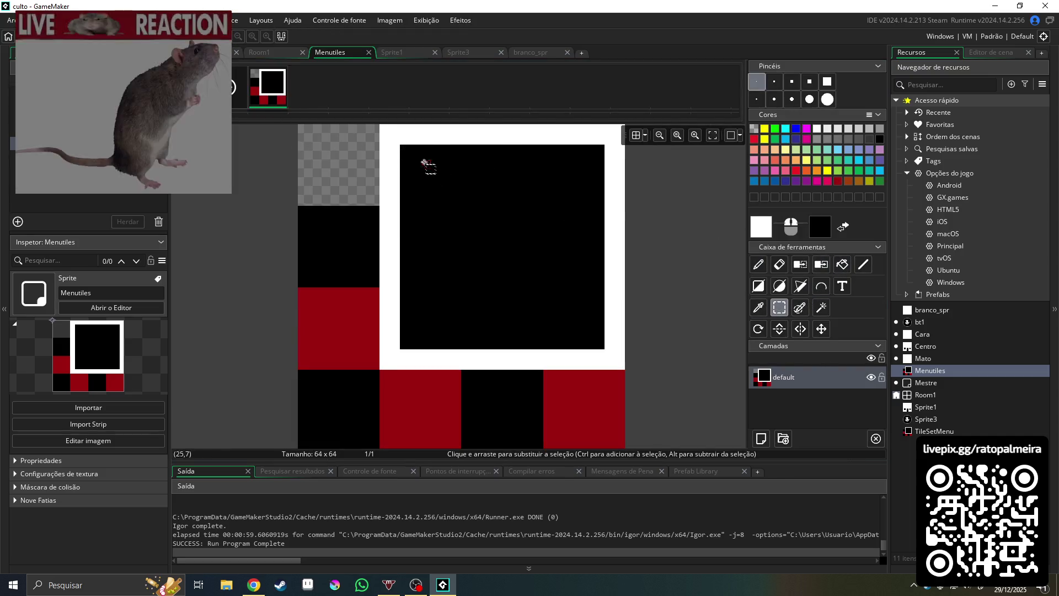
drag(407, 151, 401, 145)
drag(558, 317, 600, 349)
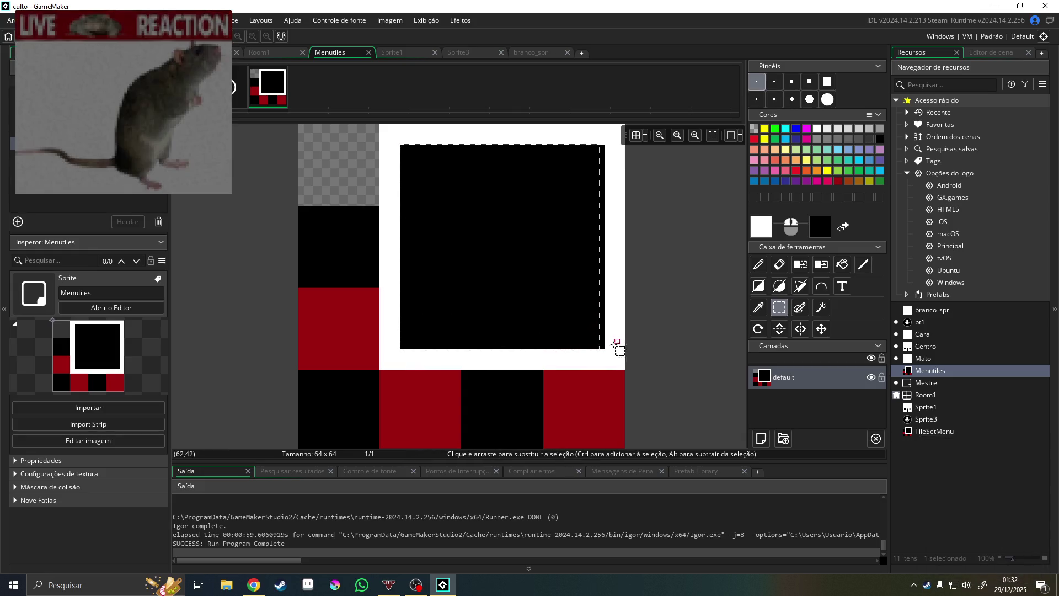
click(631, 341)
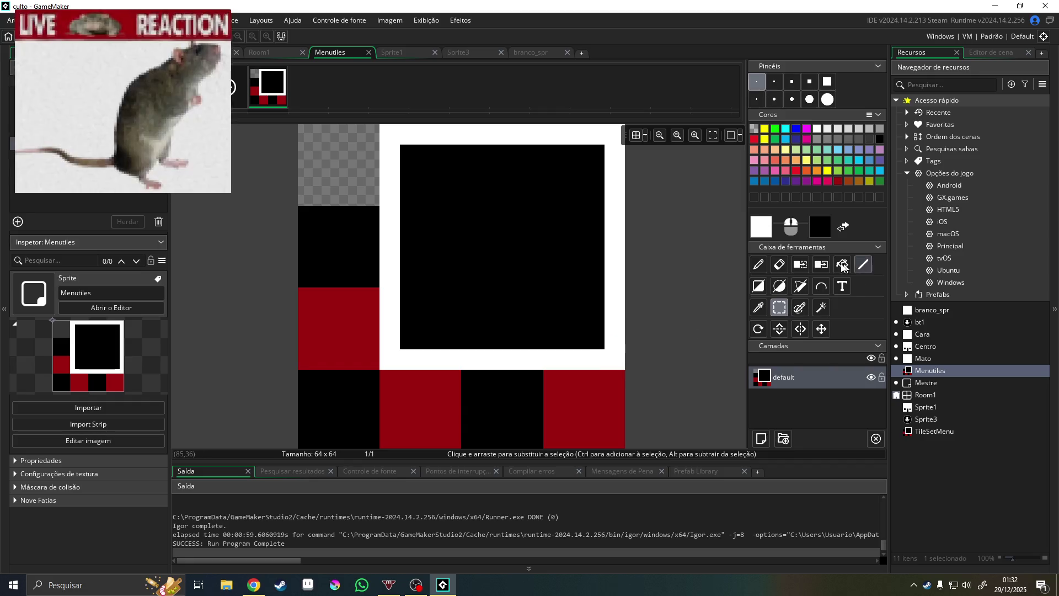
click(779, 264)
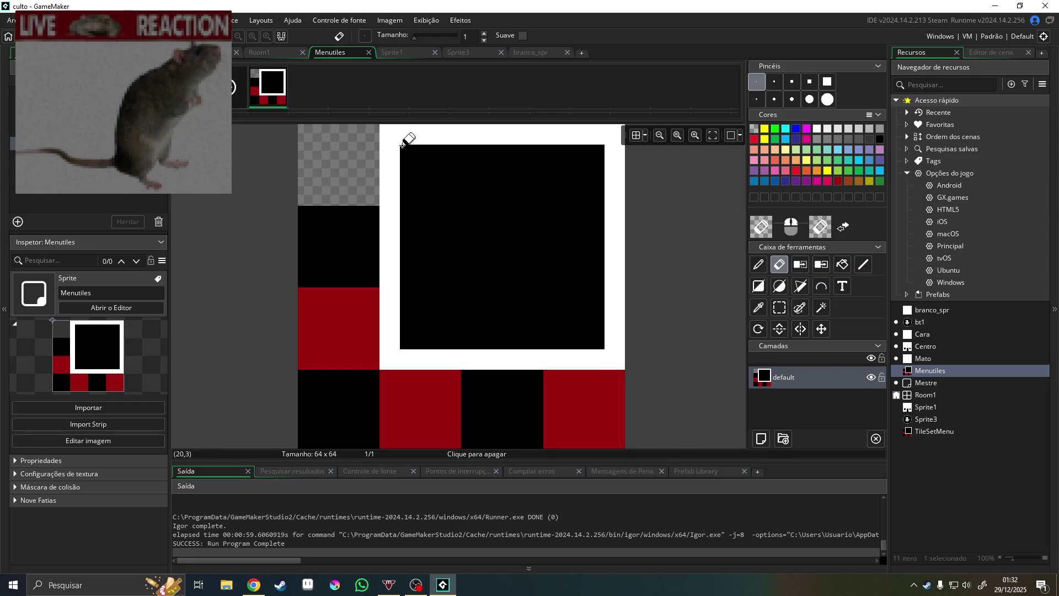
click(779, 307)
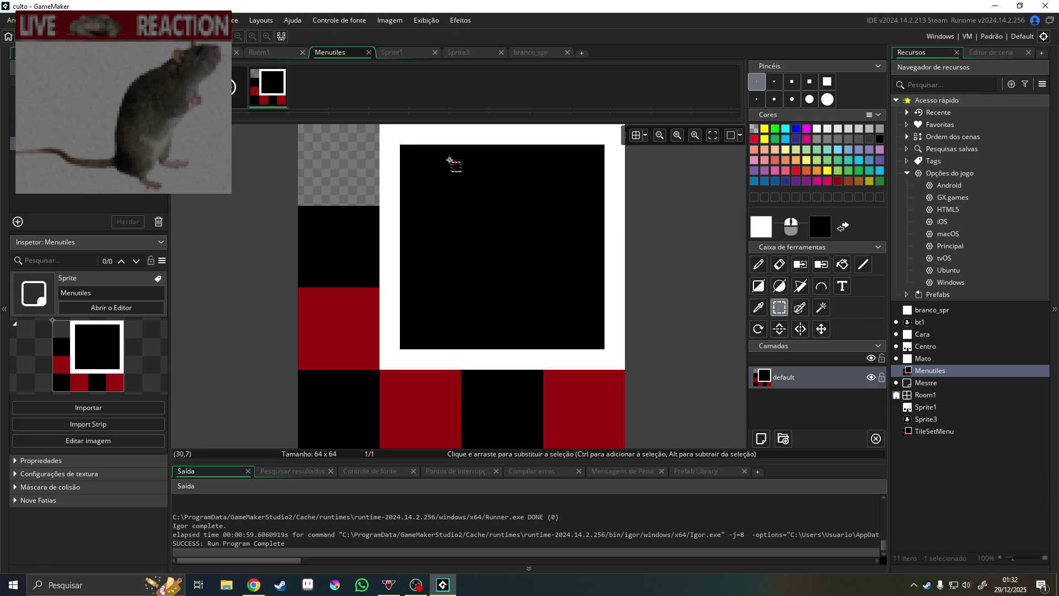
mouse_move(404, 150)
mouse_down()
mouse_move(573, 304)
mouse_move(603, 347)
mouse_up()
key(Delete)
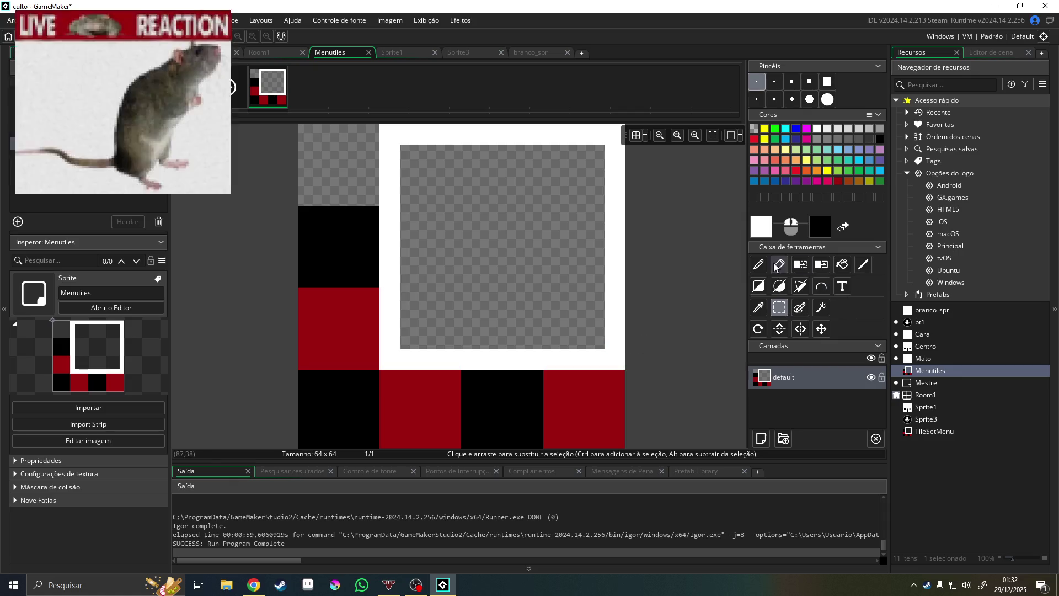
click(763, 266)
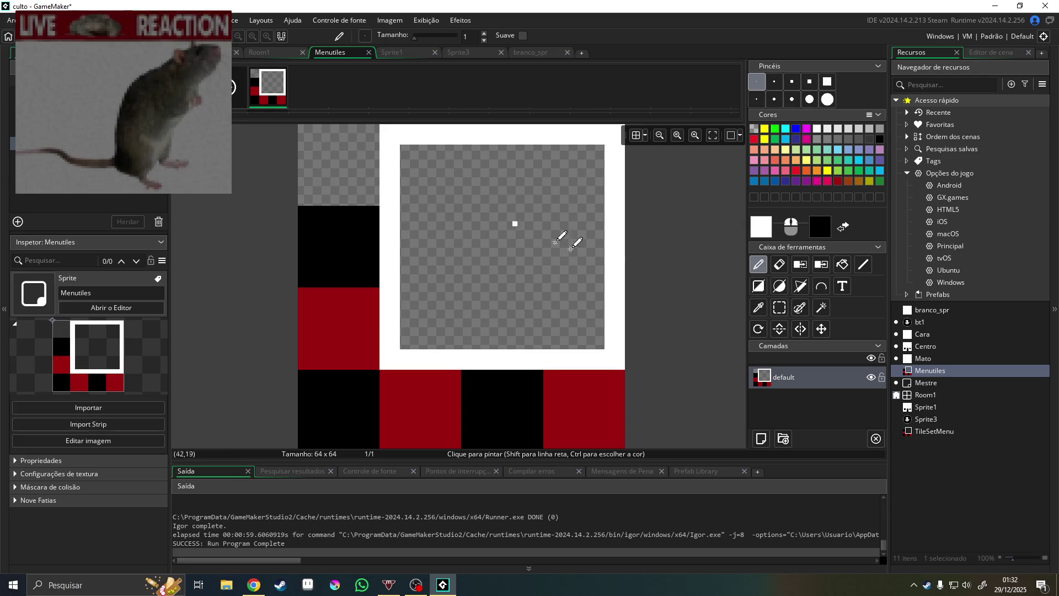
key(ctrl+z)
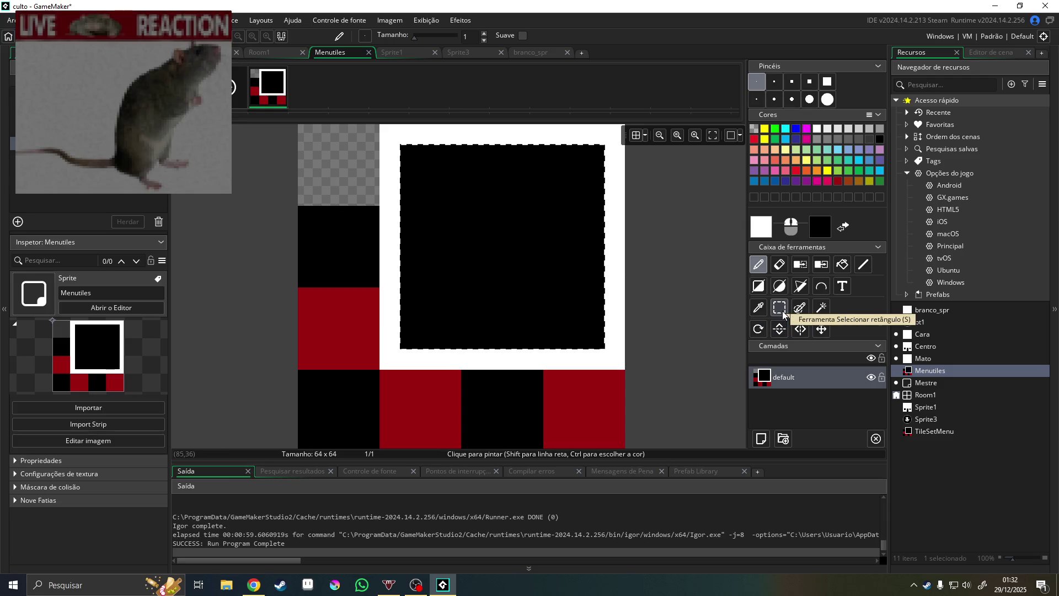
Erase the bottom and top strips of the black square to transparency
click(782, 313)
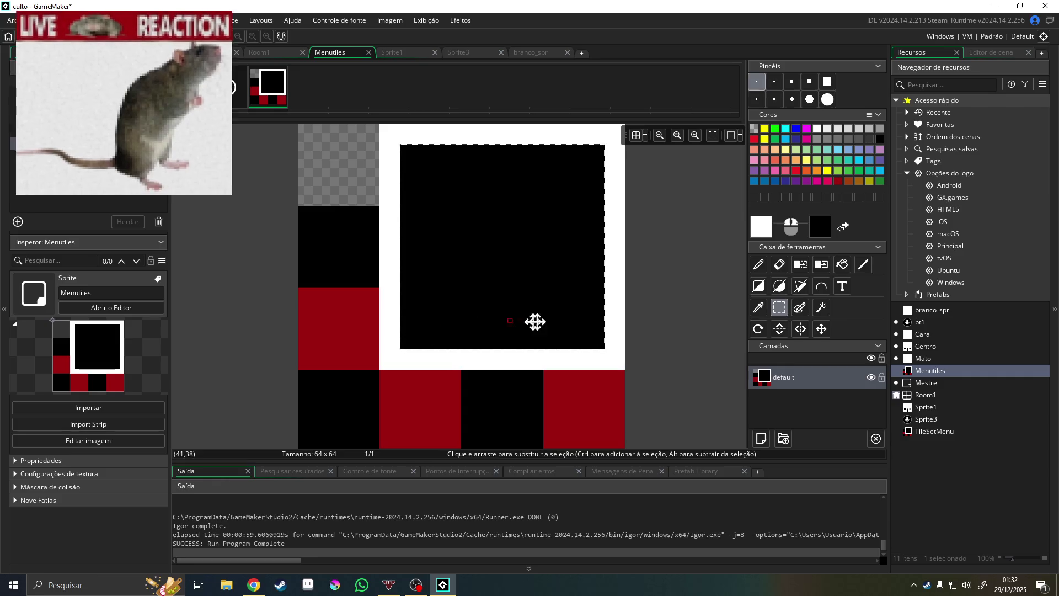
click(440, 287)
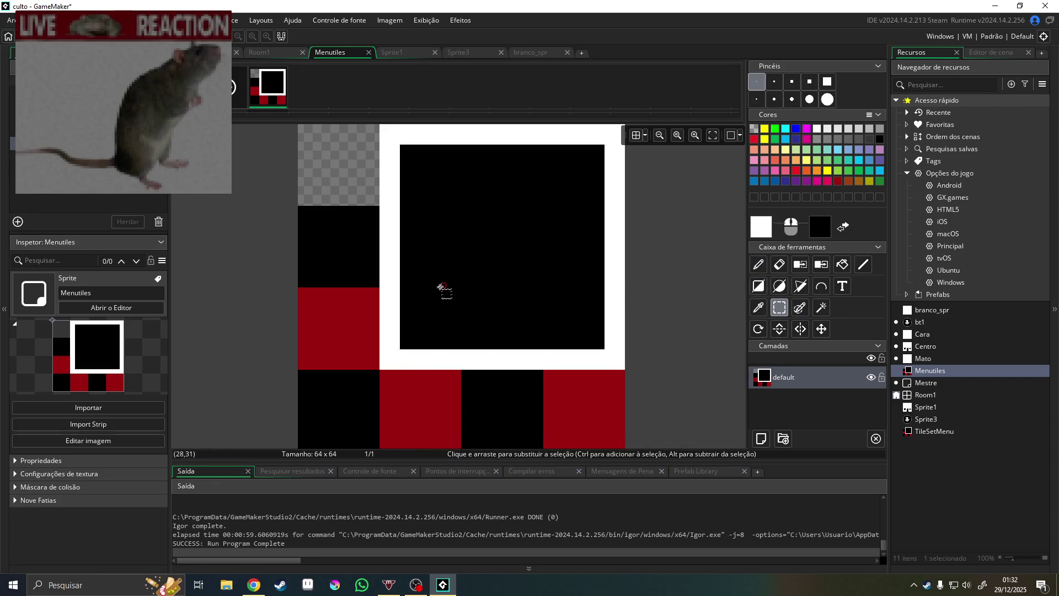
drag(407, 287, 601, 347)
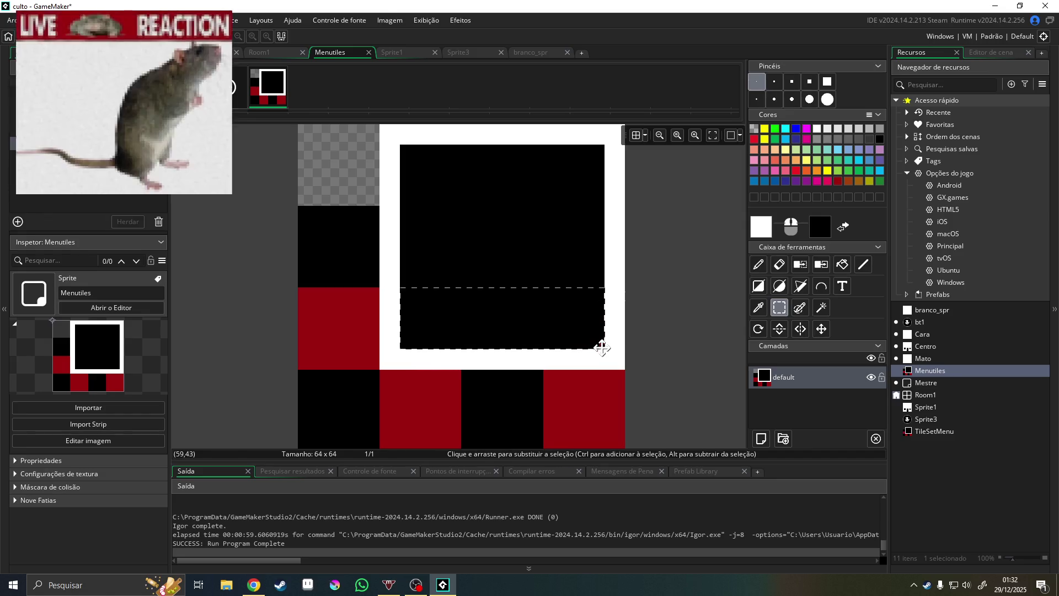
key(Delete)
click(402, 204)
drag(603, 153, 609, 145)
key(Delete)
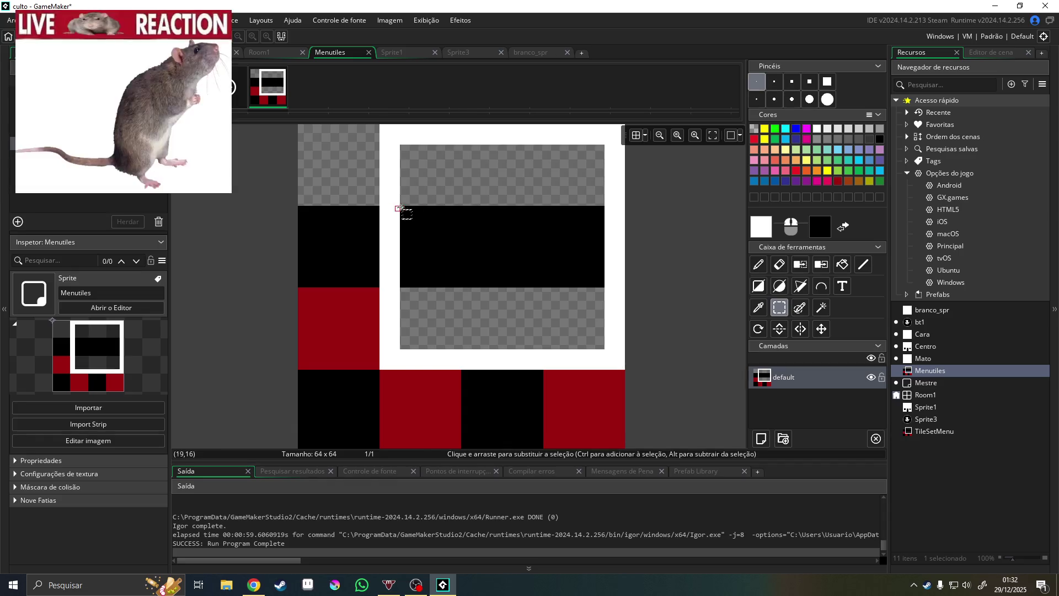
Erase the left and right parts of the remaining bar, leaving a small centred square
mouse_move(402, 206)
mouse_down()
mouse_move(464, 368)
mouse_move(459, 343)
mouse_up()
key(Delete)
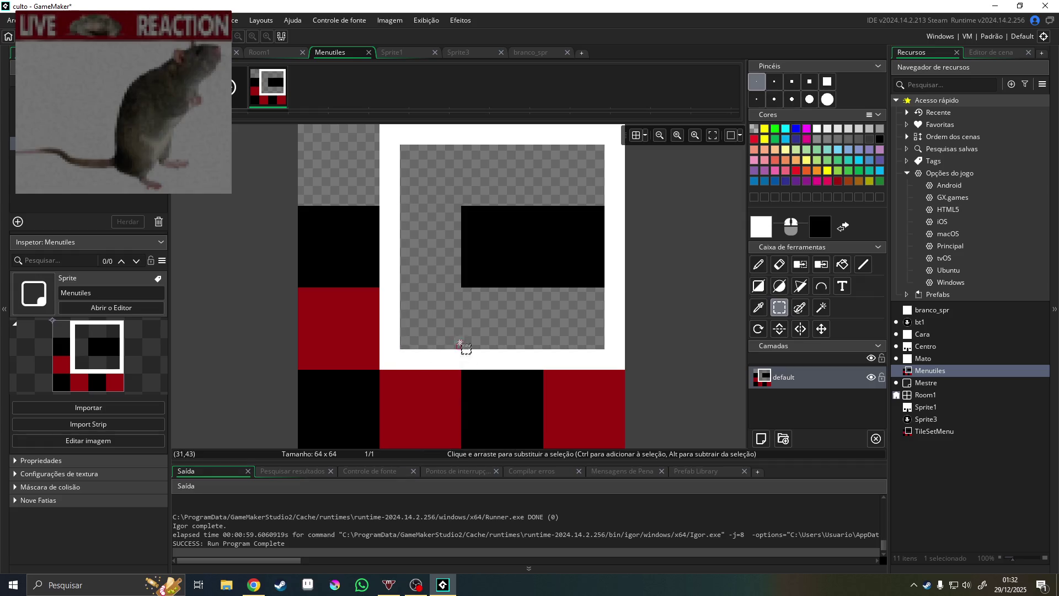
mouse_move(545, 346)
mouse_down()
mouse_move(585, 201)
mouse_move(601, 210)
mouse_up()
key(Delete)
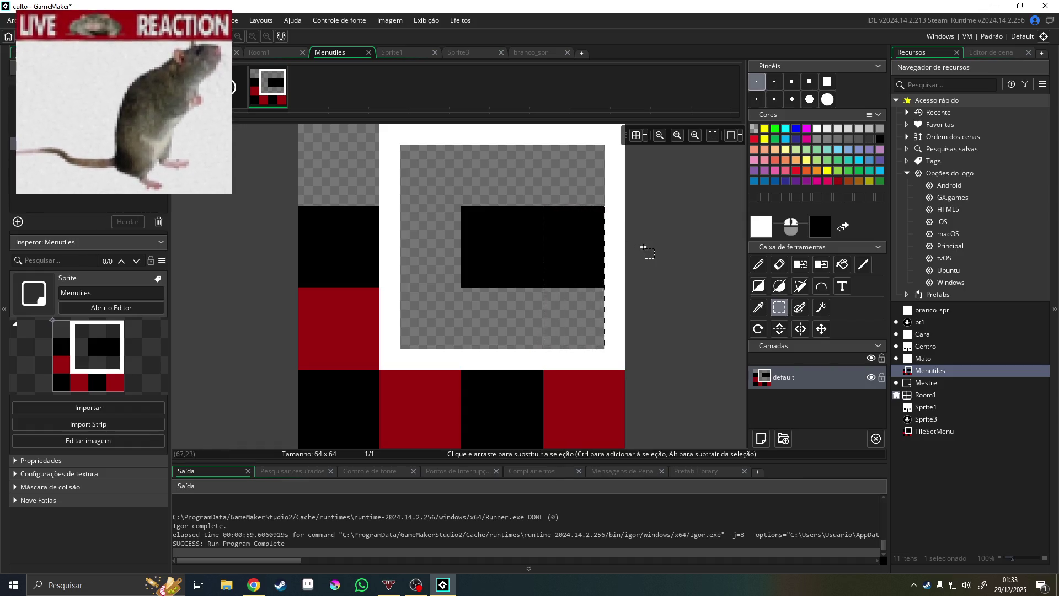
click(644, 247)
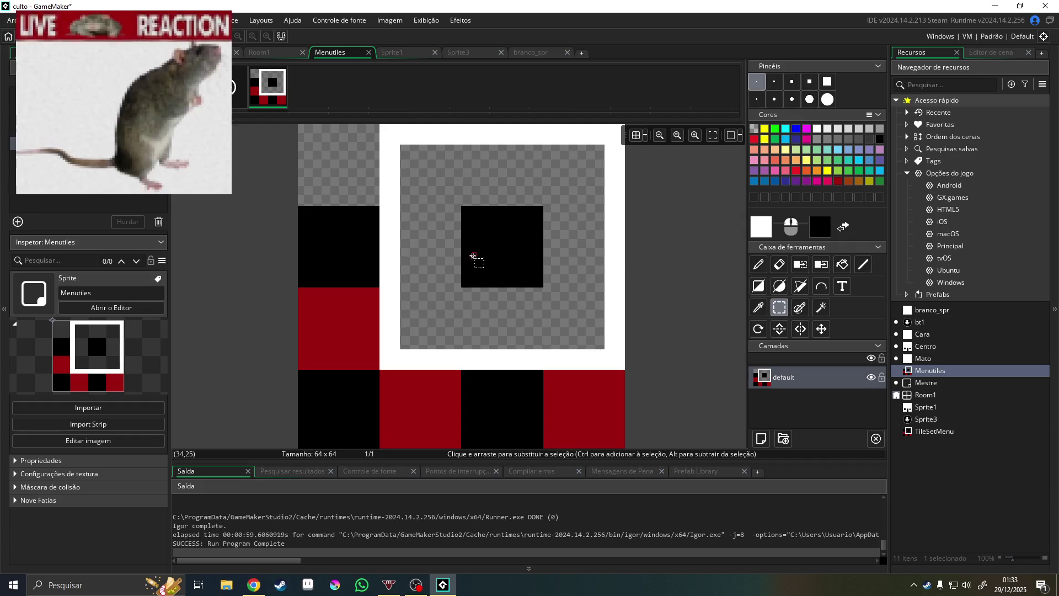
drag(544, 374, 558, 382)
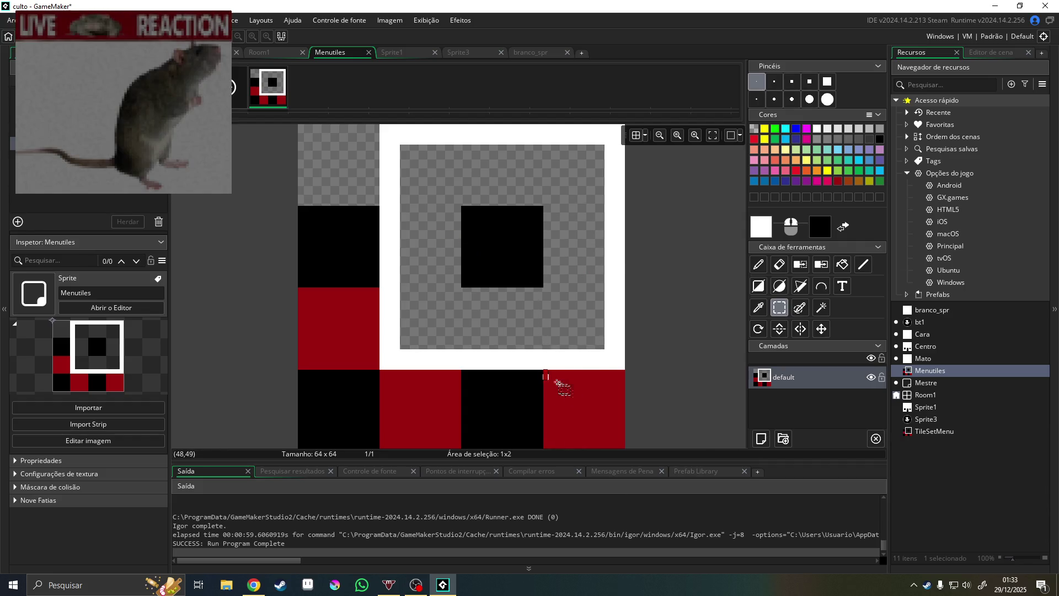
Clear the bottom-right red block of Menutiles to transparency
drag(615, 441, 626, 446)
scroll(658, 404, down, 2)
drag(625, 398, 547, 333)
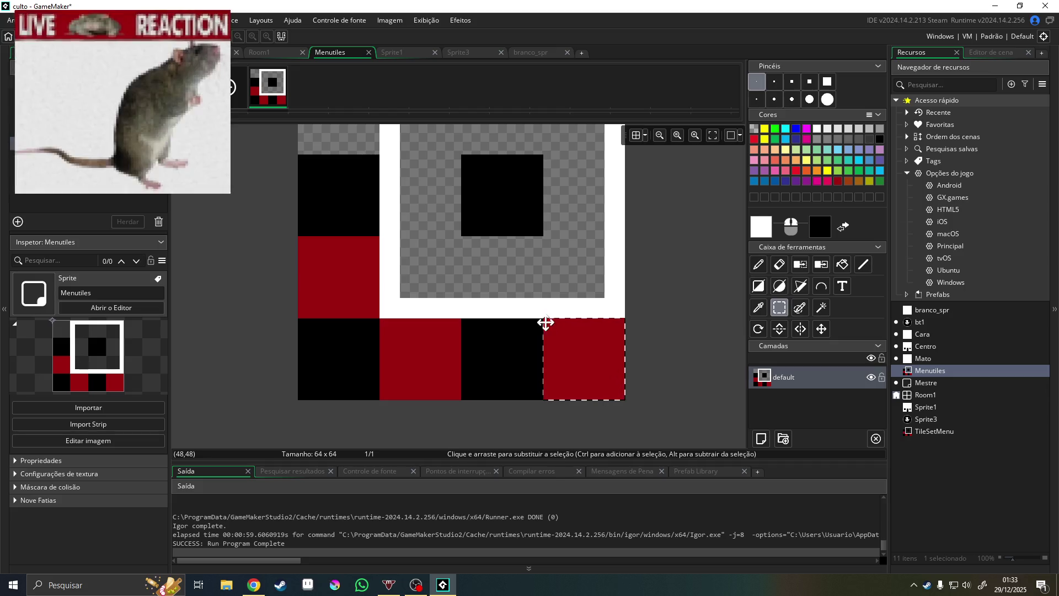
key(Delete)
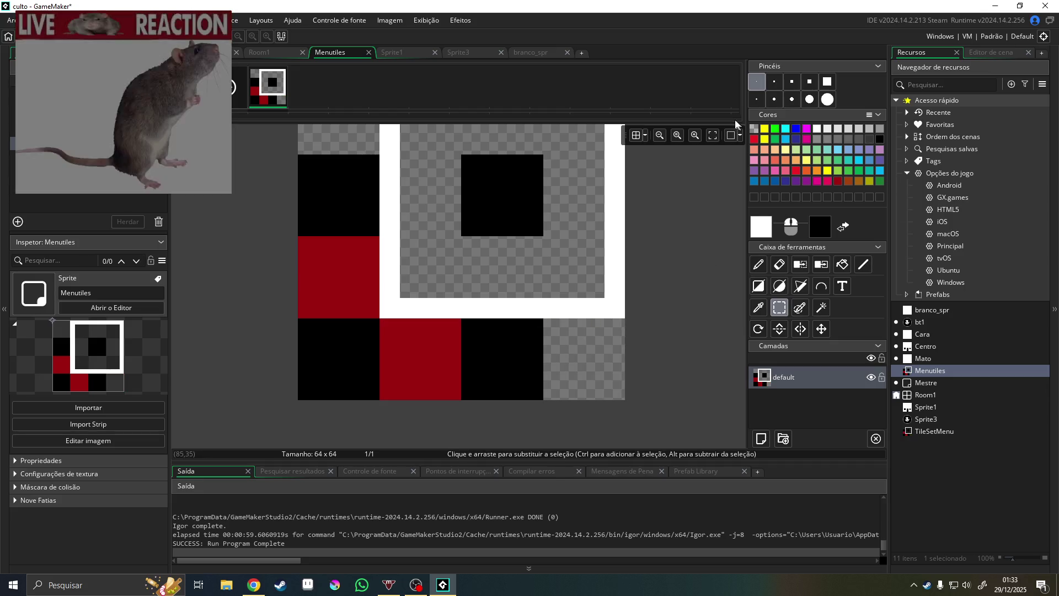
Paint bright and darker green smoke strokes into the emptied bottom-right tile
click(758, 264)
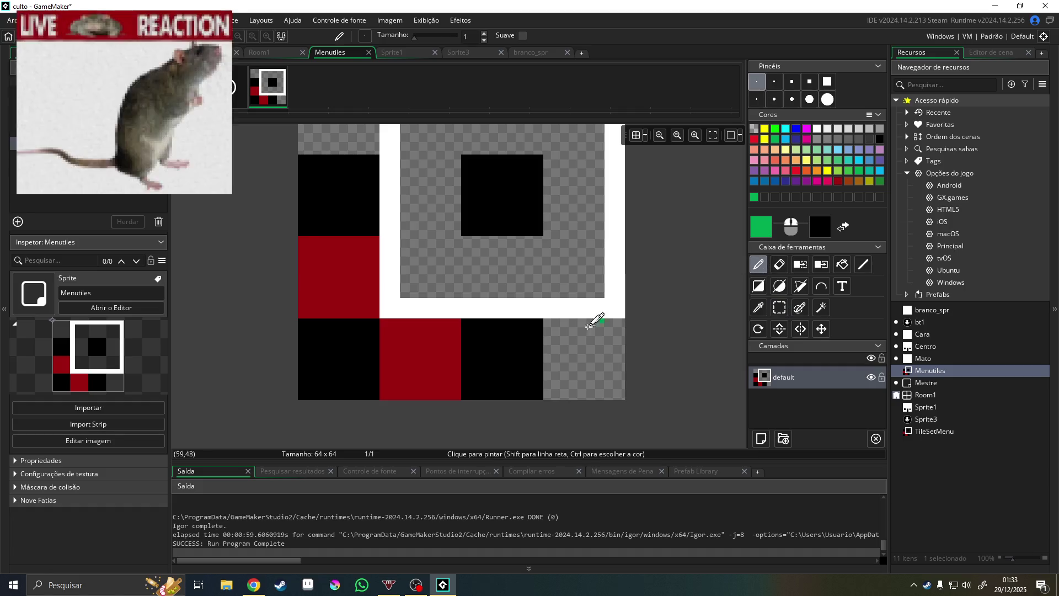
click(562, 330)
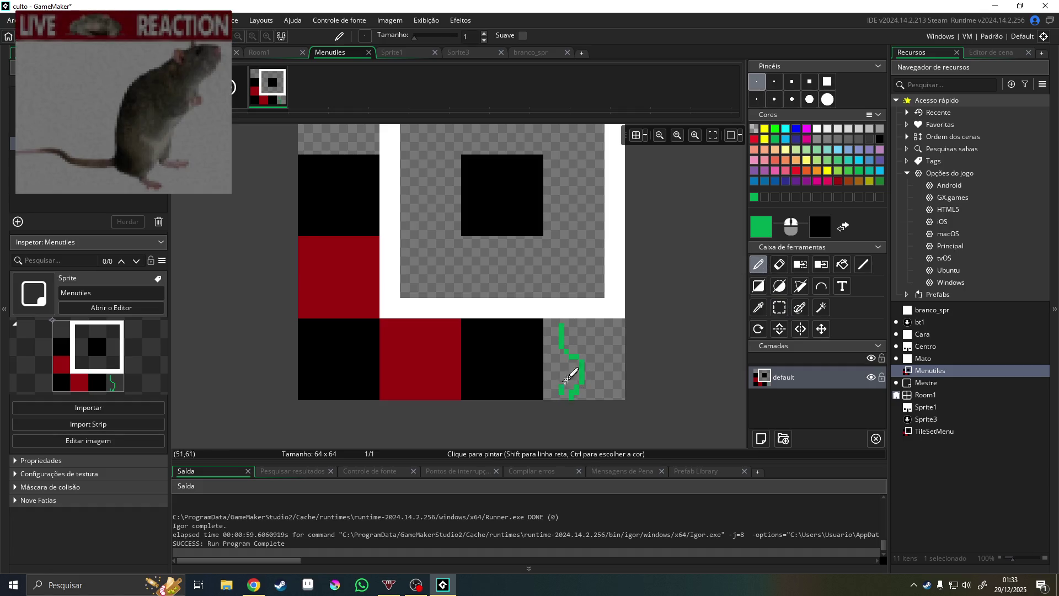
drag(585, 346, 597, 391)
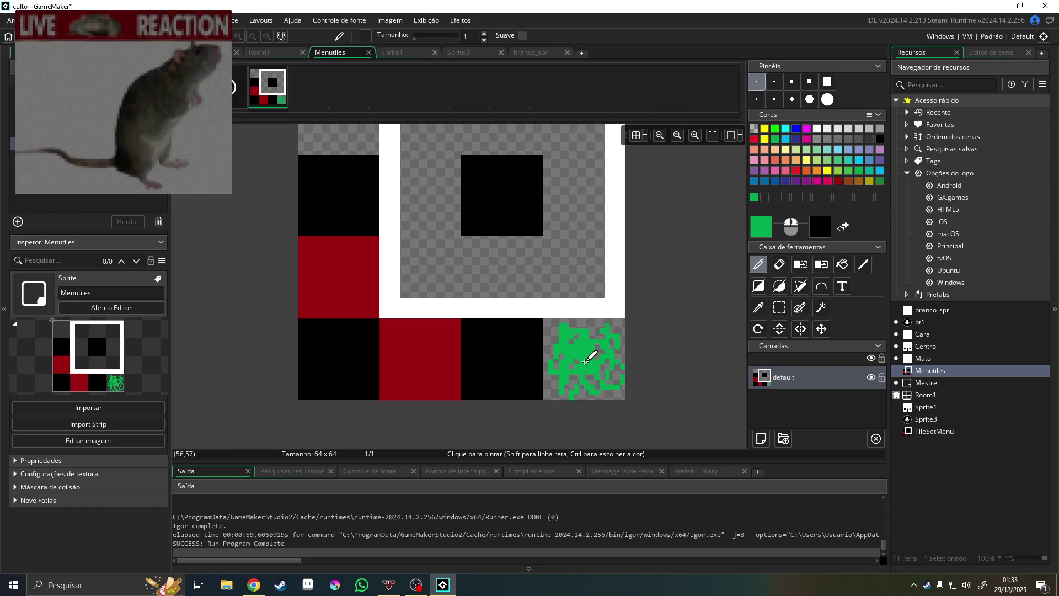
click(879, 183)
mouse_move(591, 372)
mouse_down()
mouse_move(568, 350)
mouse_move(603, 345)
mouse_move(556, 364)
mouse_up()
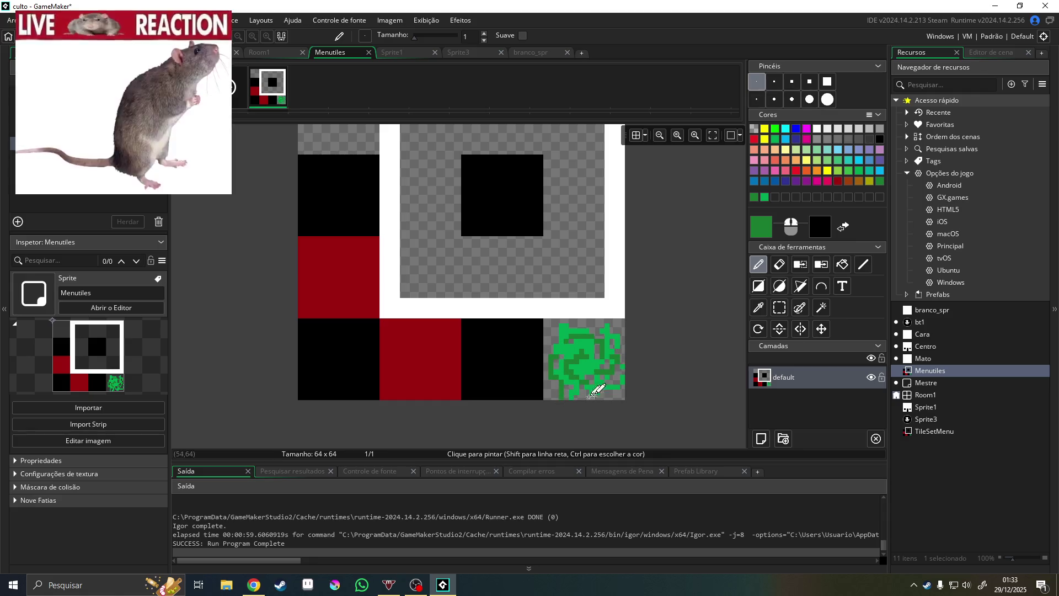
click(263, 52)
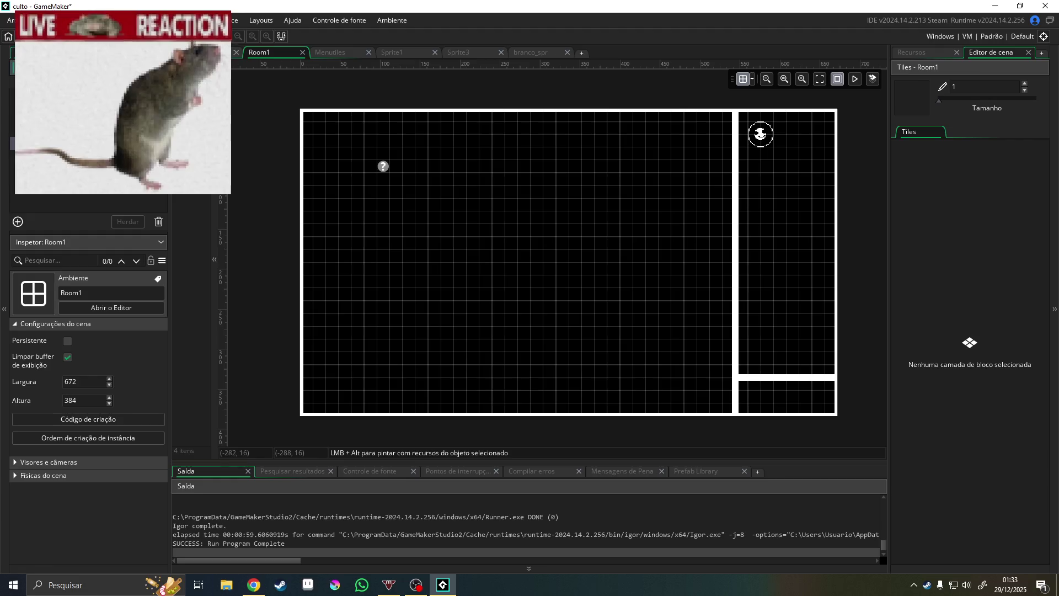
Paint a cluster of green smoke tiles in Room1's top-left corner on the Hud_Tile layer
click(82, 88)
click(83, 72)
click(83, 88)
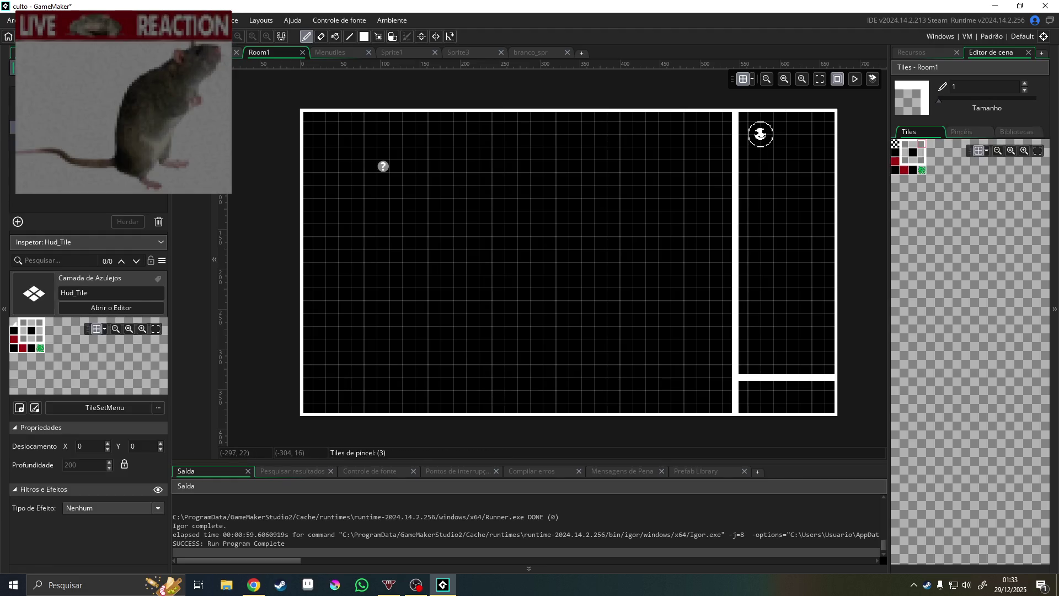
click(920, 171)
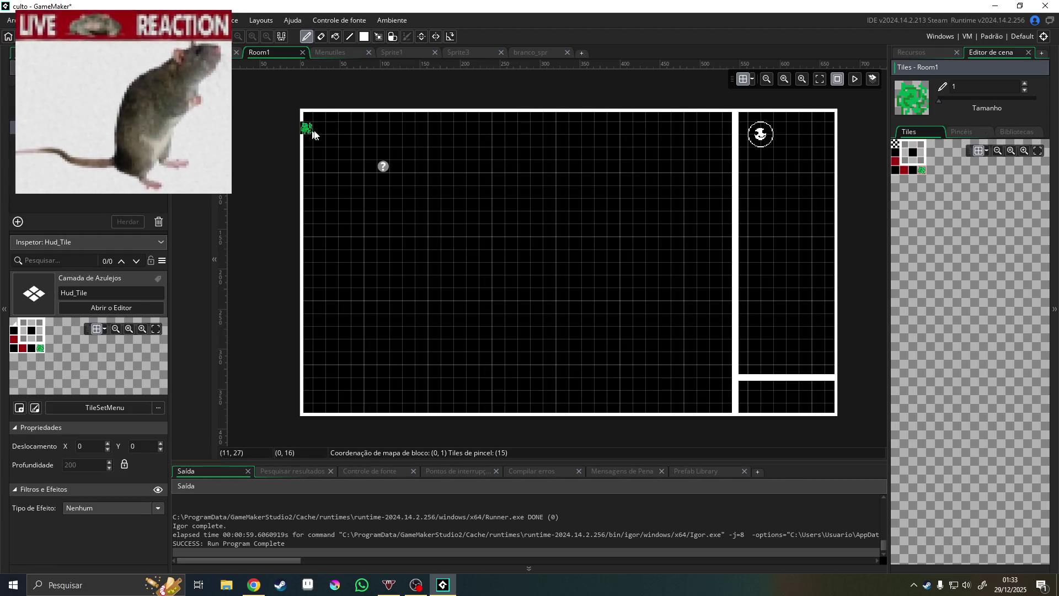
drag(318, 135, 330, 141)
click(318, 153)
click(349, 128)
click(334, 152)
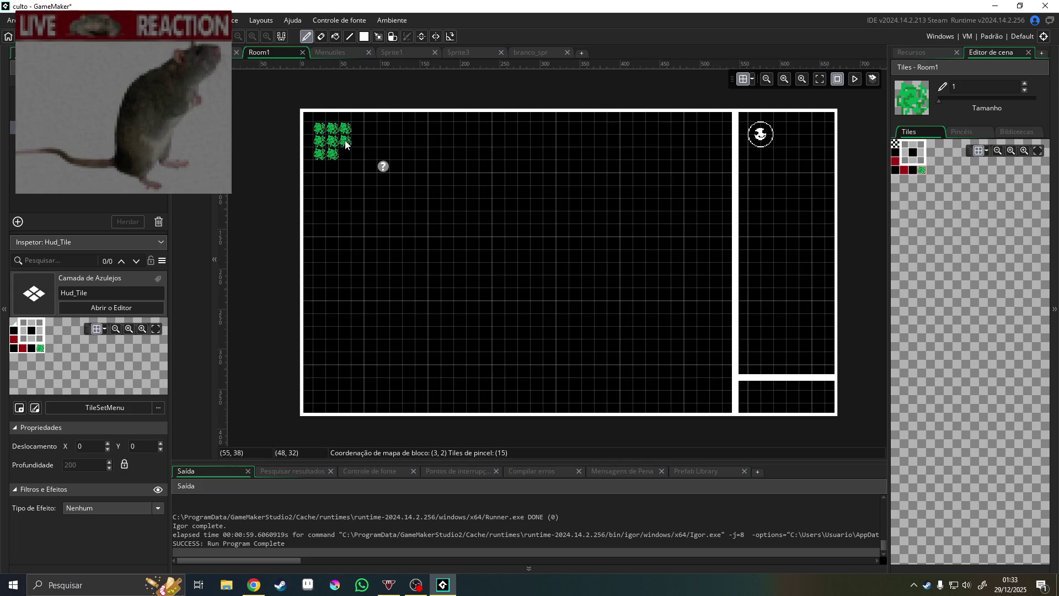
Add green tiles to the remaining corners, then save and run the game with F5
click(639, 141)
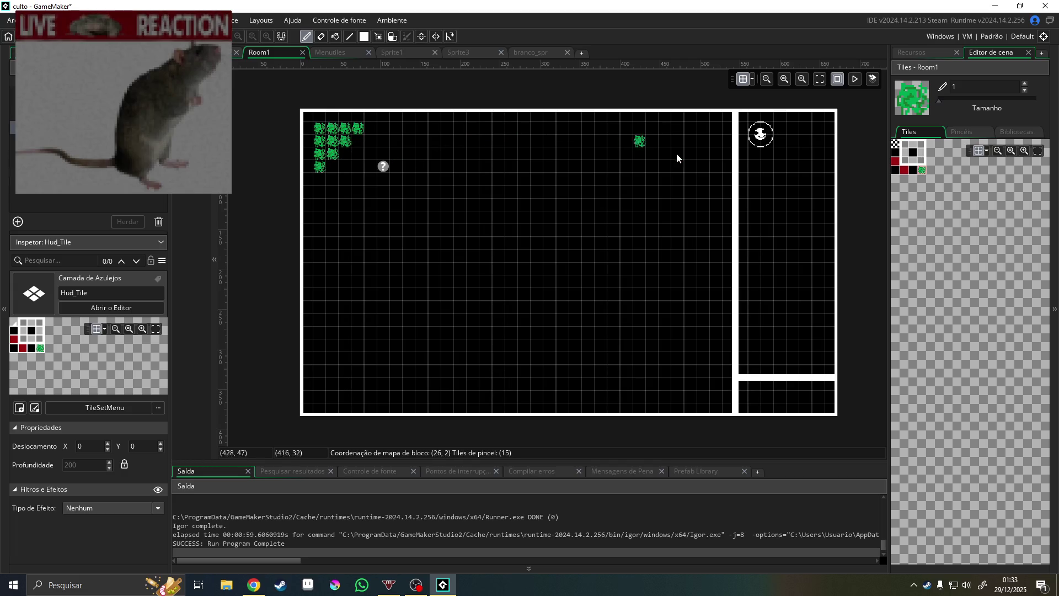
mouse_move(711, 132)
mouse_down()
mouse_move(684, 128)
mouse_move(716, 154)
mouse_up()
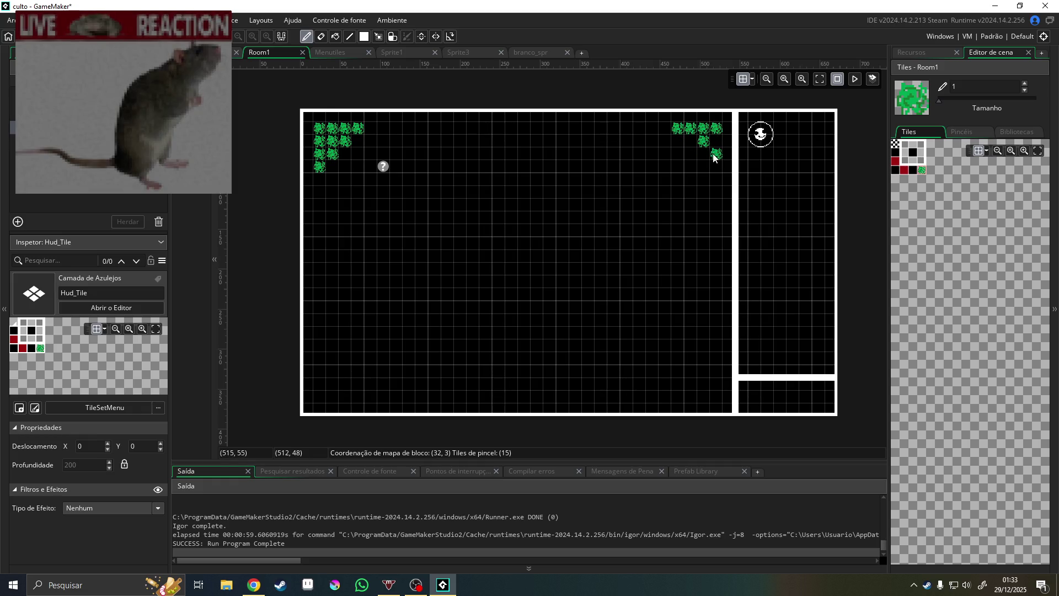
drag(712, 381, 678, 389)
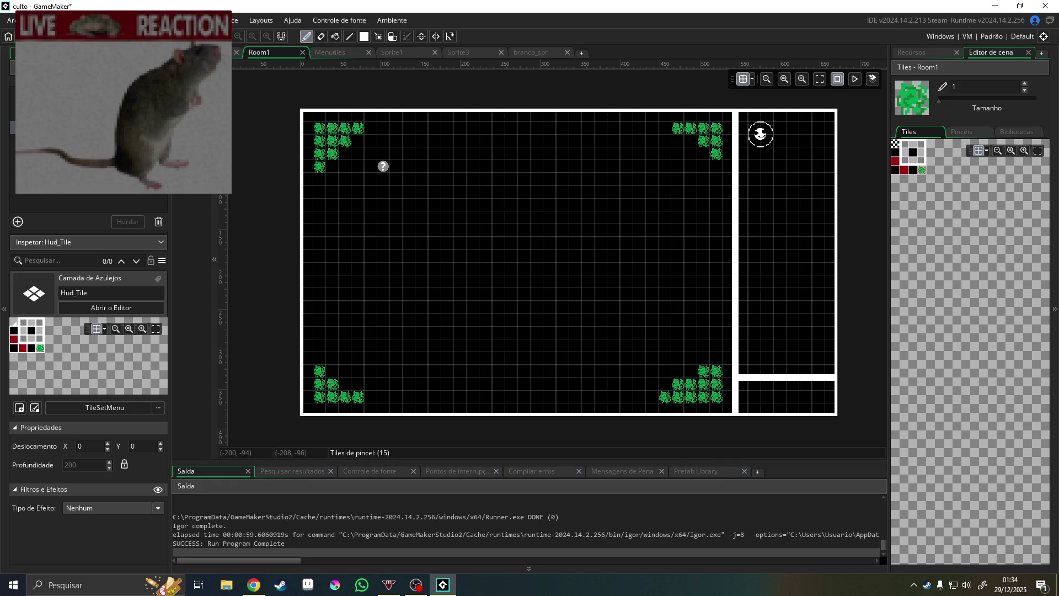
key(F5)
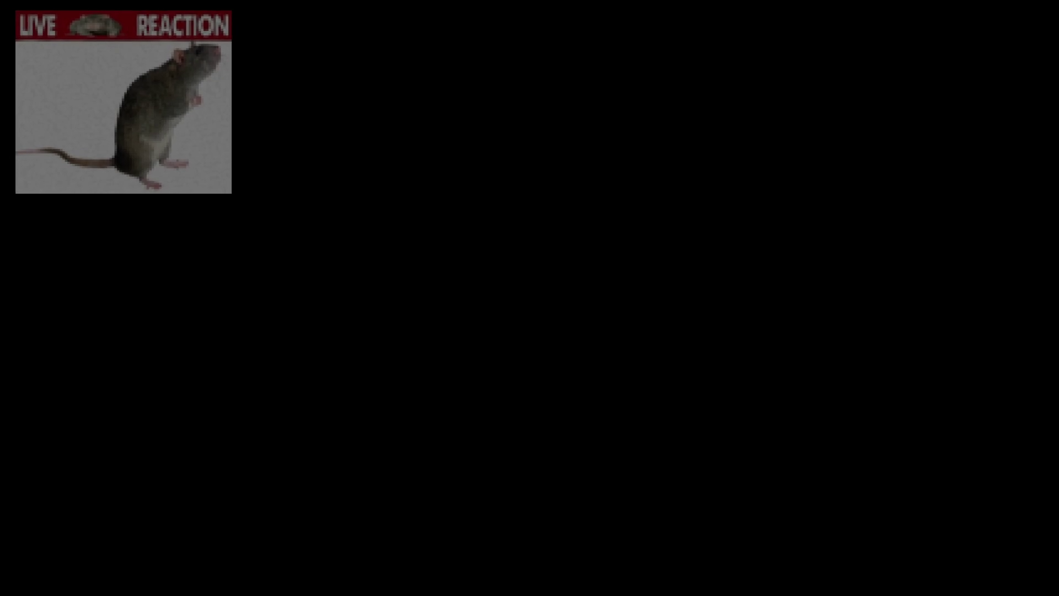
Play-test the rebuilt game up to Crav 5.06, then open Cara's event list to add an event
click(913, 59)
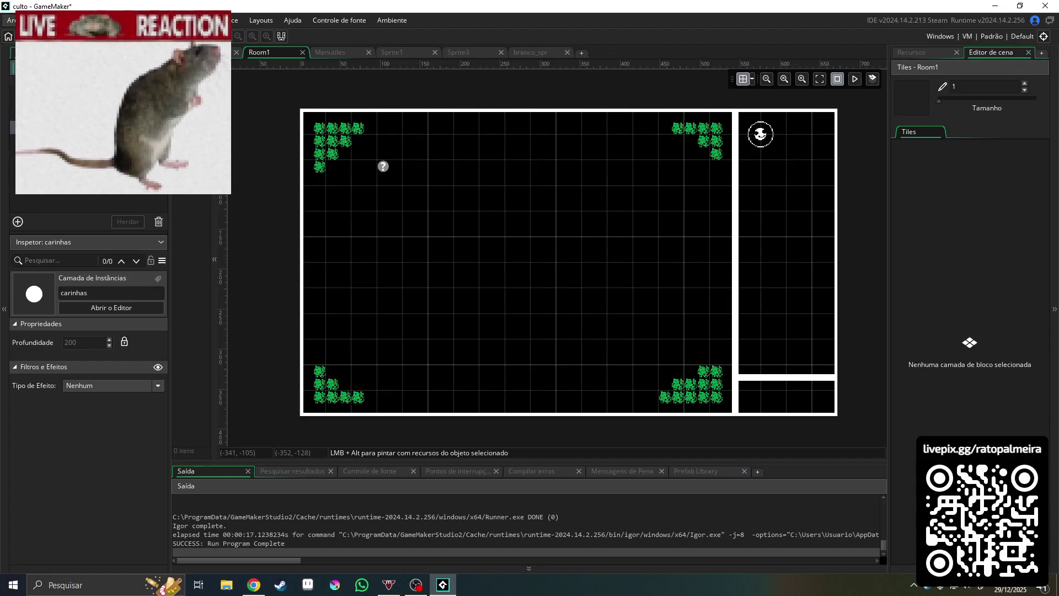
key(F5)
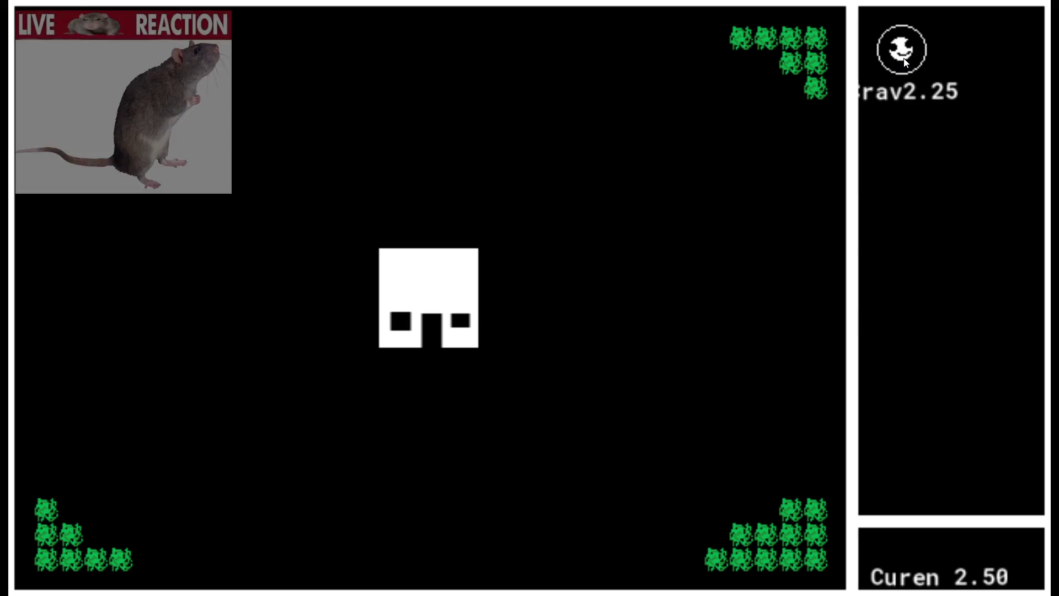
click(905, 62)
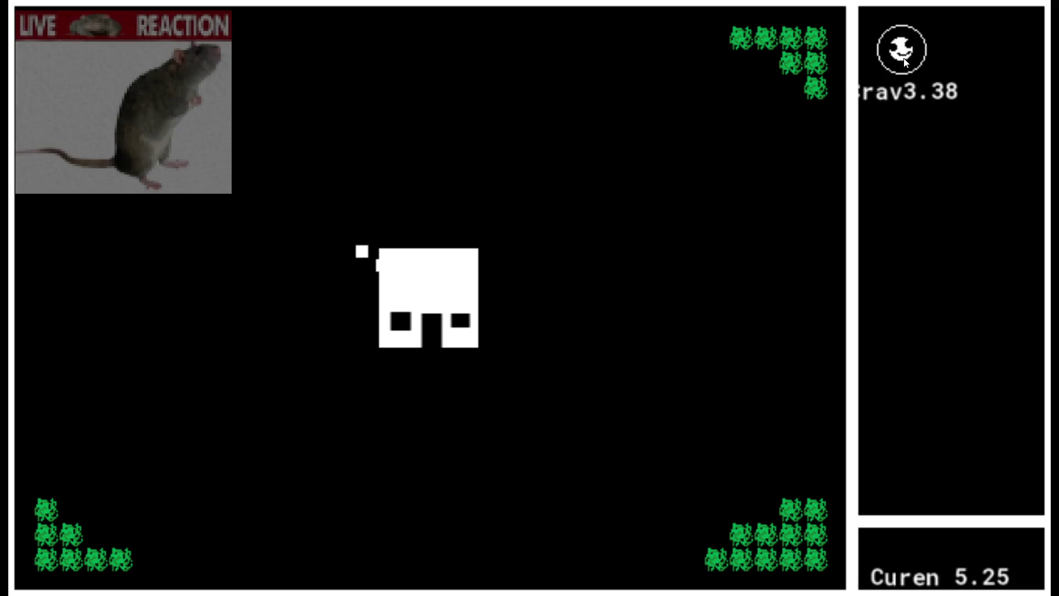
click(902, 66)
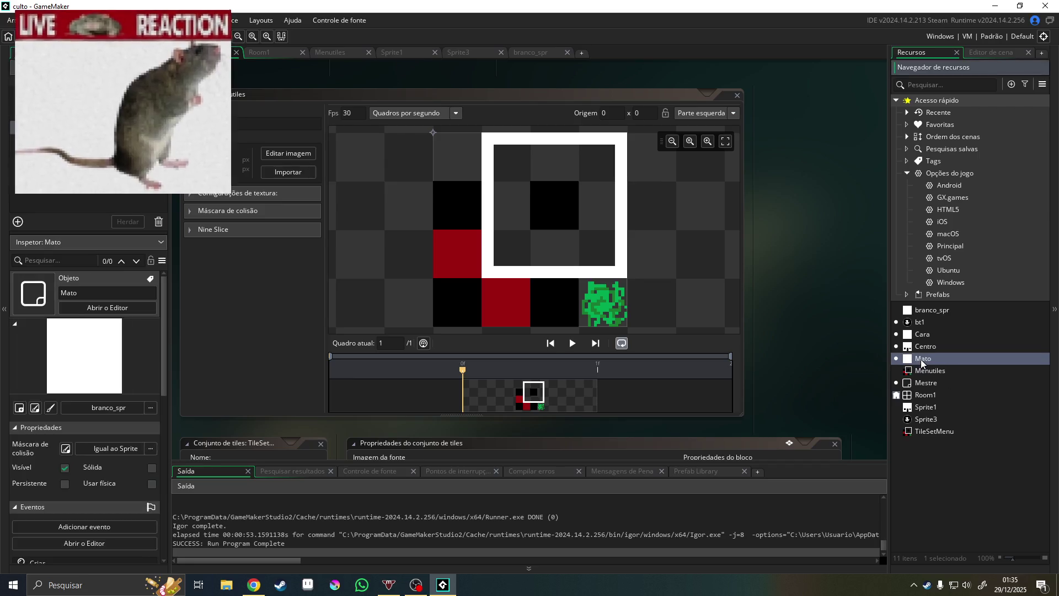
double_click(923, 336)
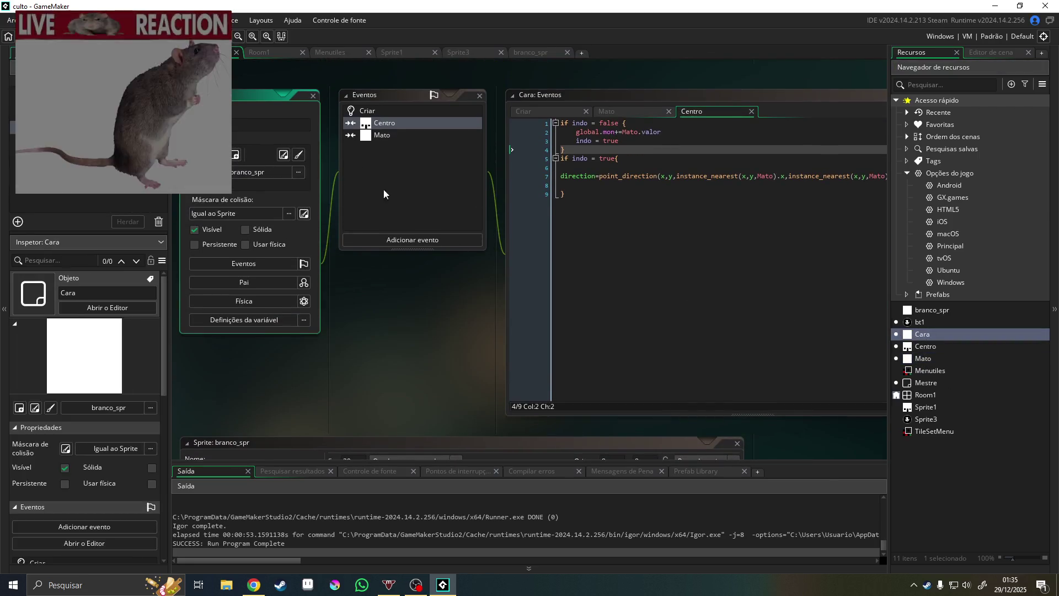
click(409, 238)
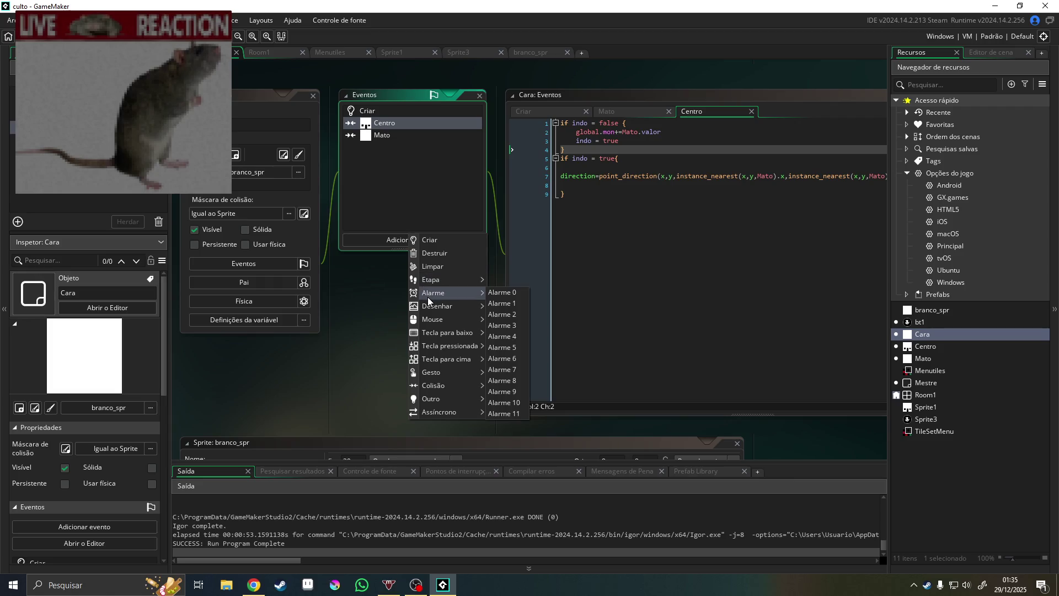
Add a Collision with Cara event coded x+=random(6), then save and run with F5
mouse_move(447, 386)
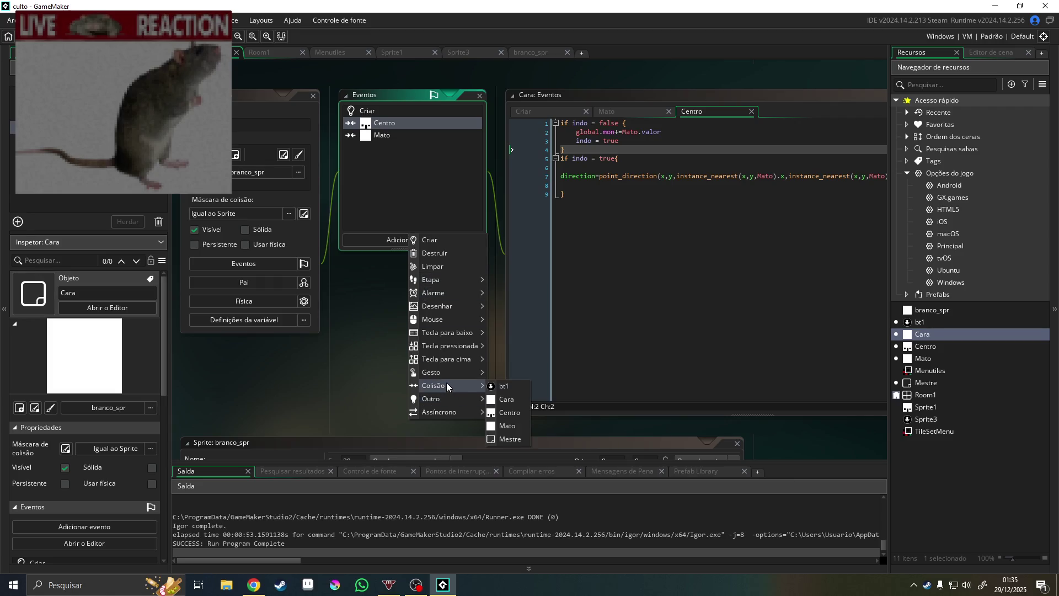
click(505, 403)
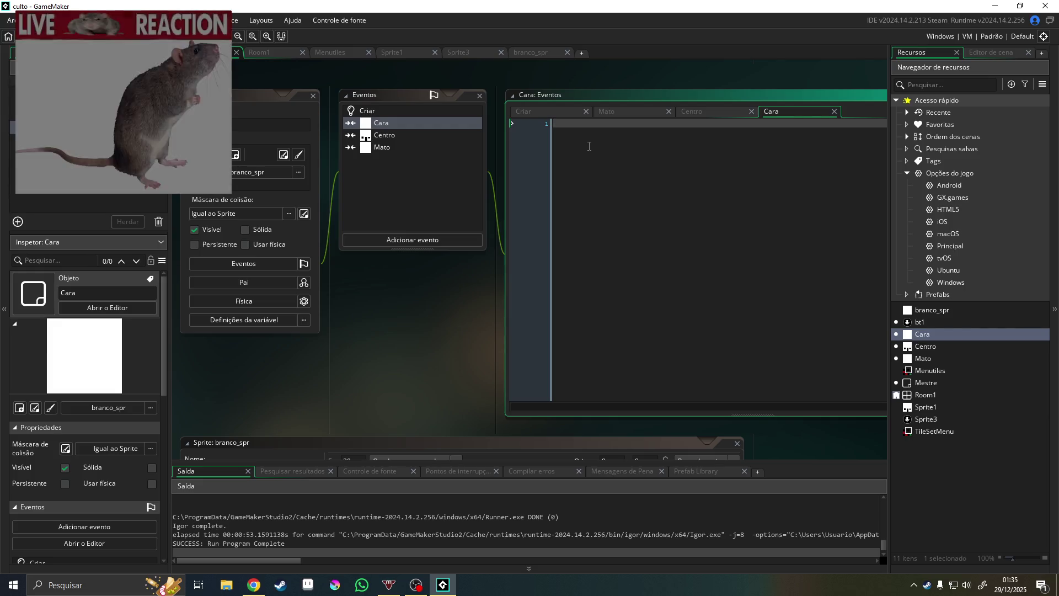
text(x.)
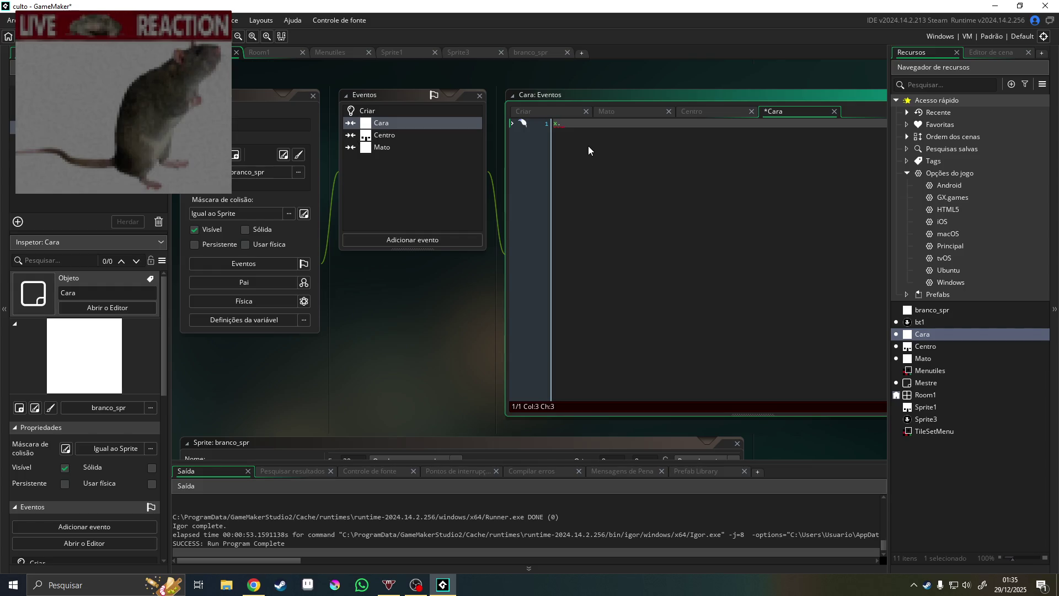
key(BackSpace)
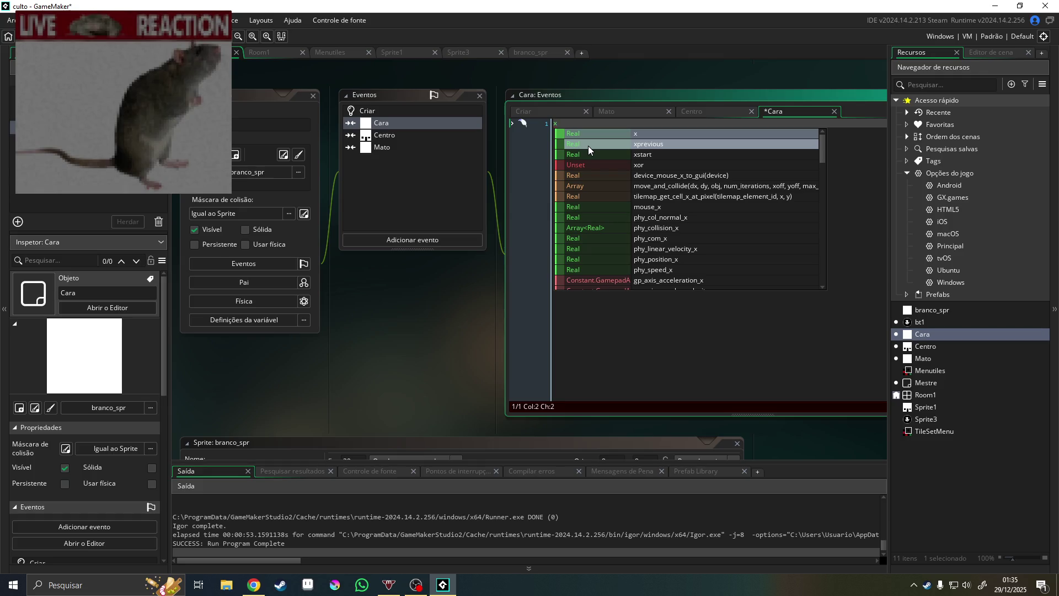
text(+ran)
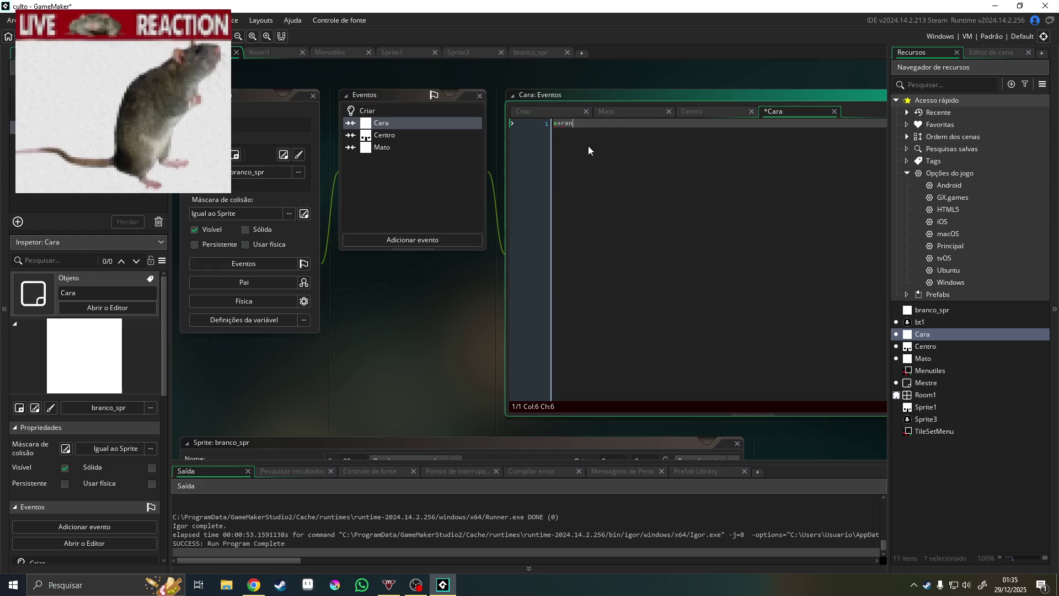
text(dom)
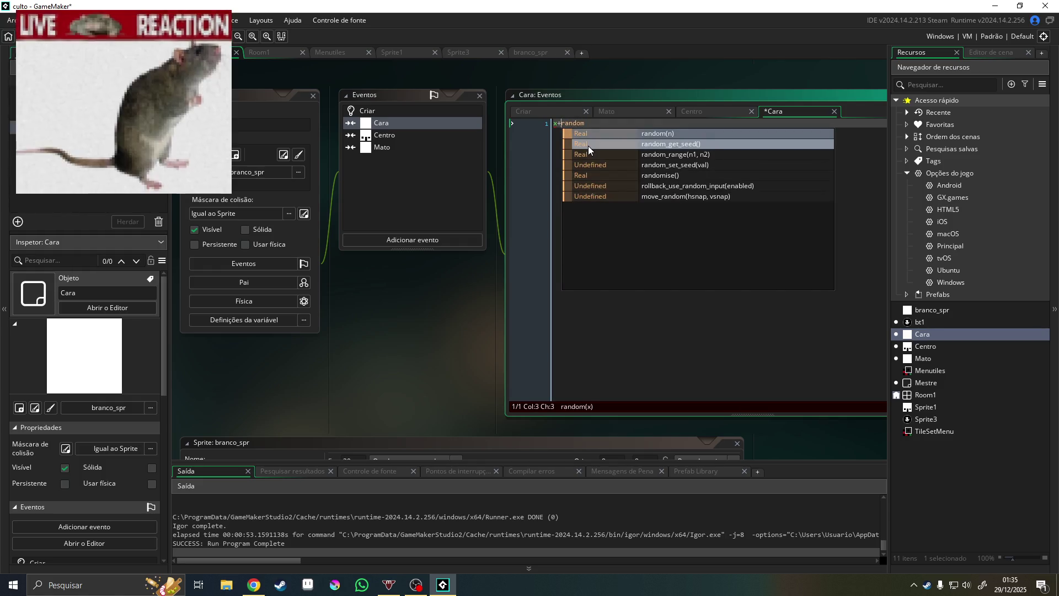
text(=)
key(End)
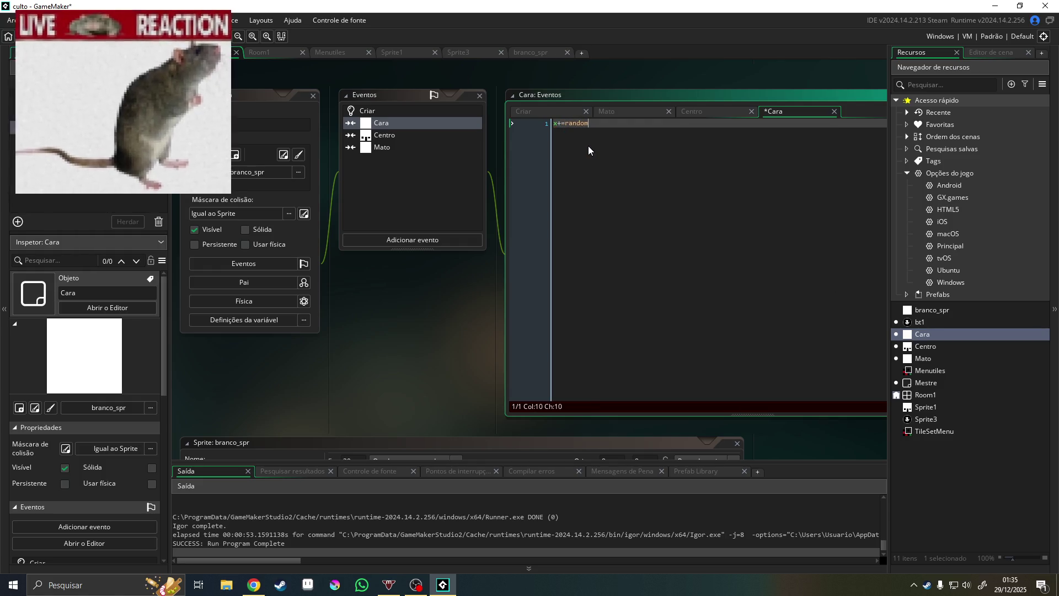
text(())
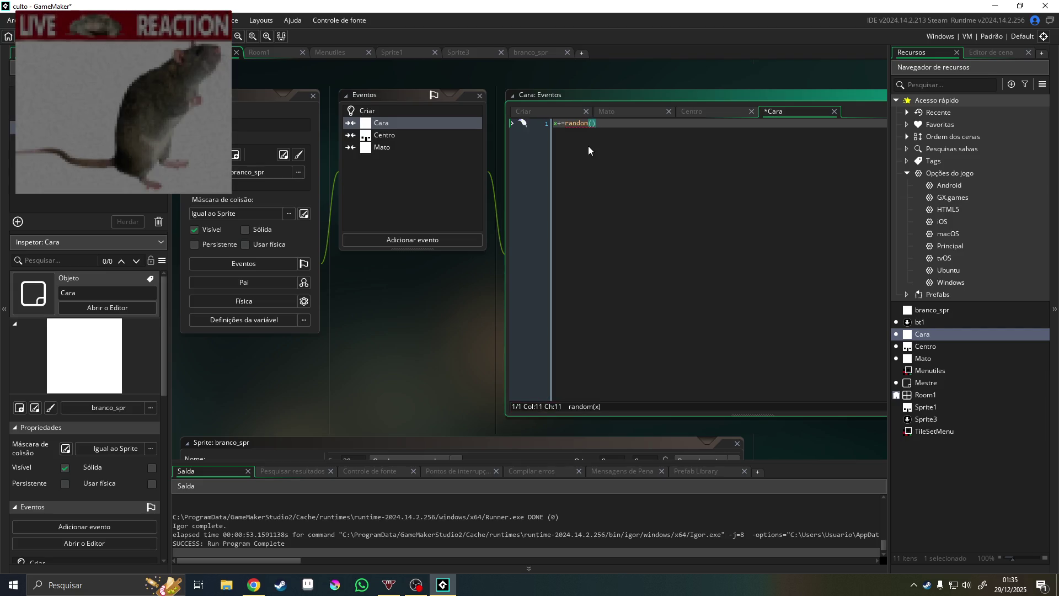
text(6)
key(End)
key(Return)
key(BackSpace)
text(d)
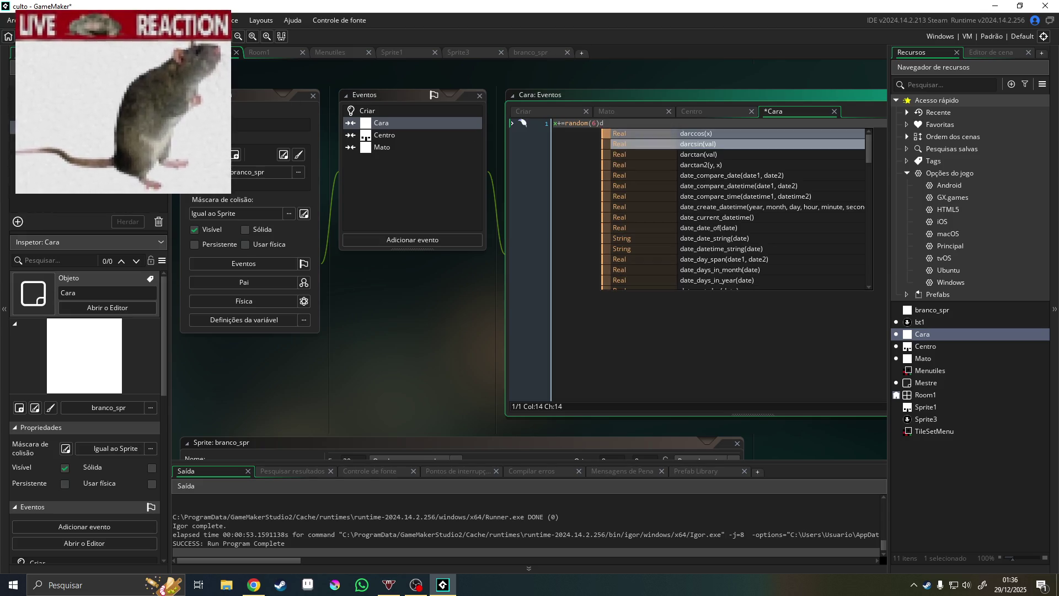
text(arcc))
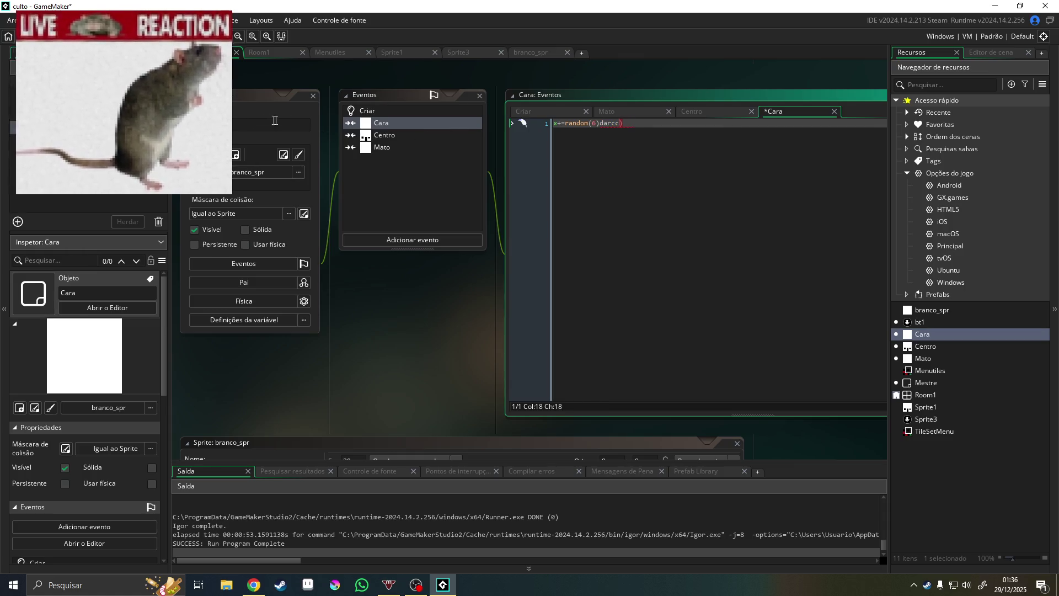
key(BackSpace)
key(BackSpace)
key(BackSpace)
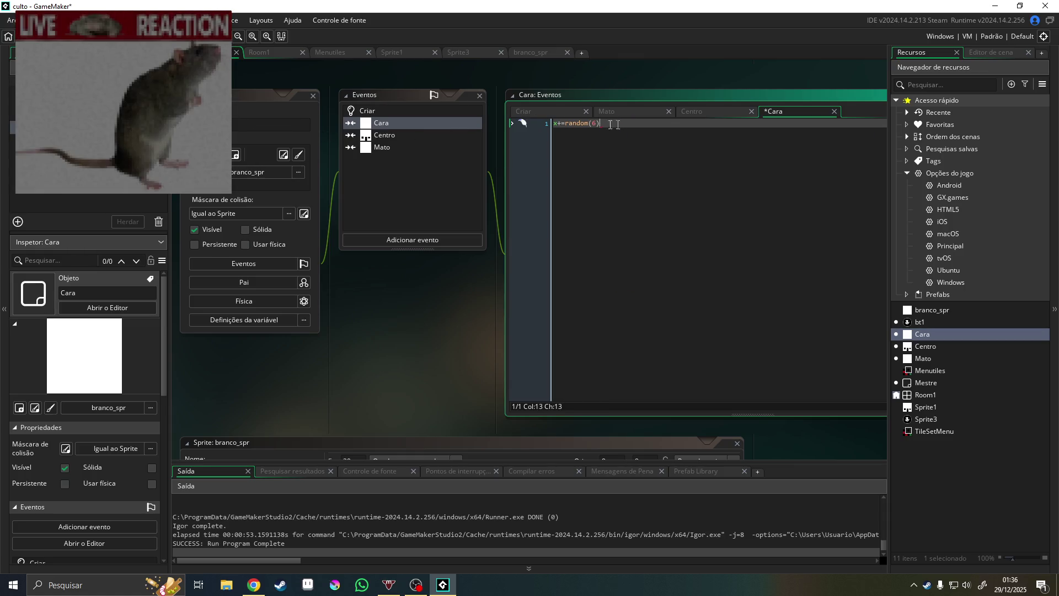
key(F5)
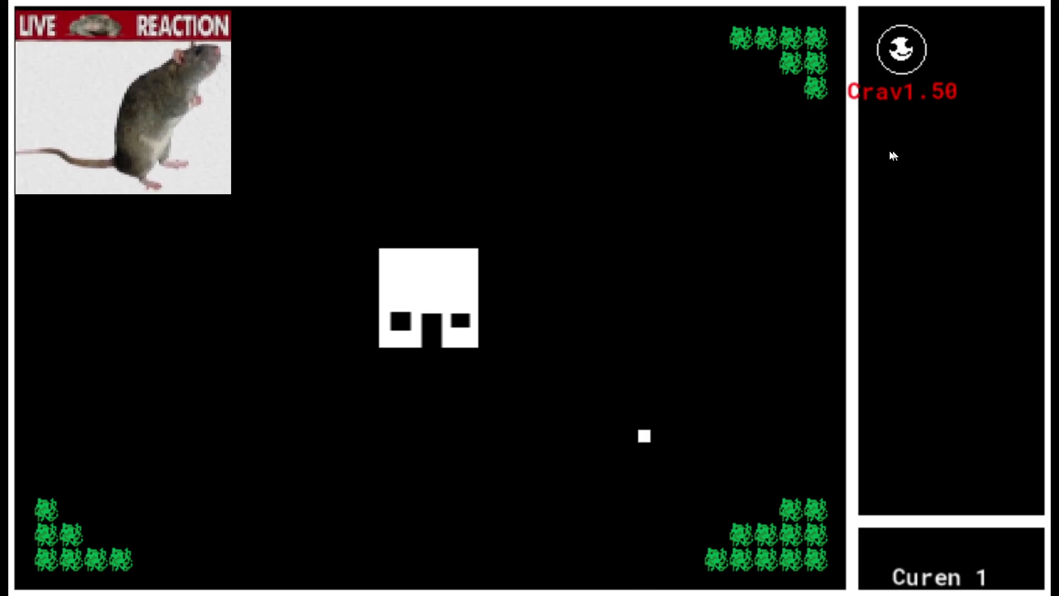
click(930, 60)
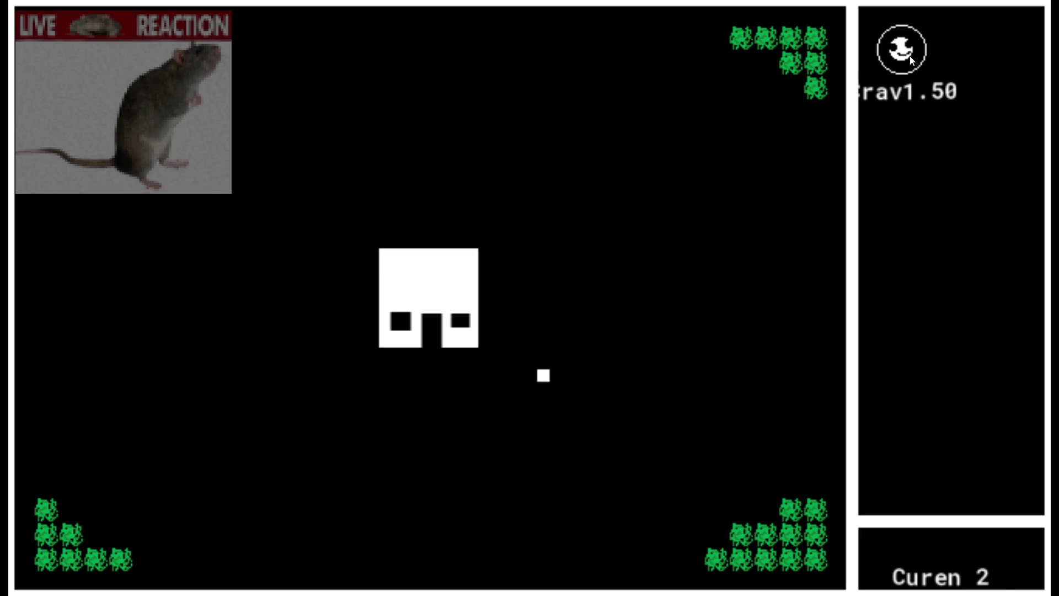
click(912, 59)
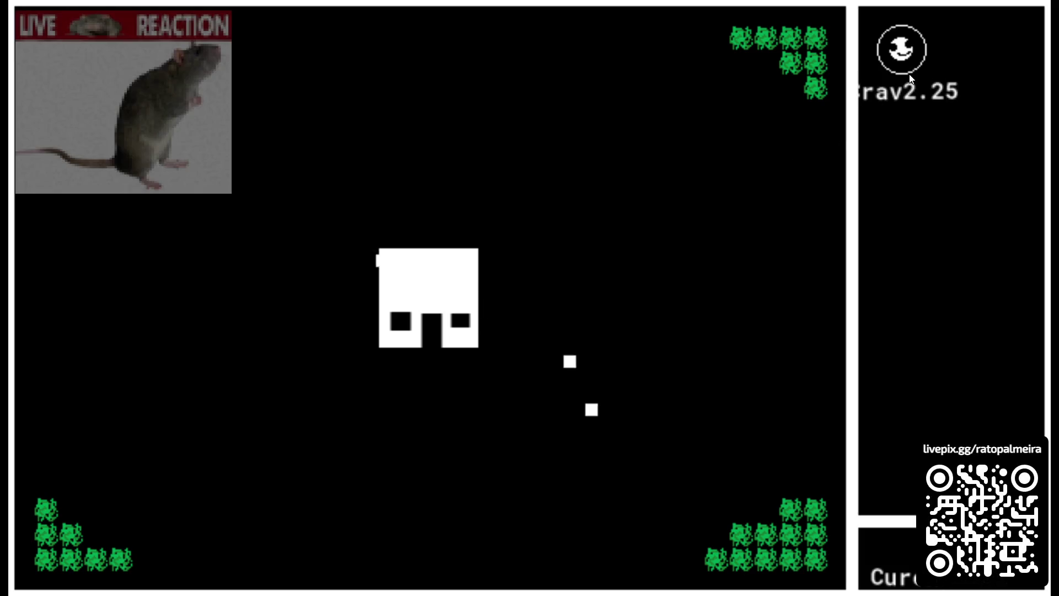
click(917, 57)
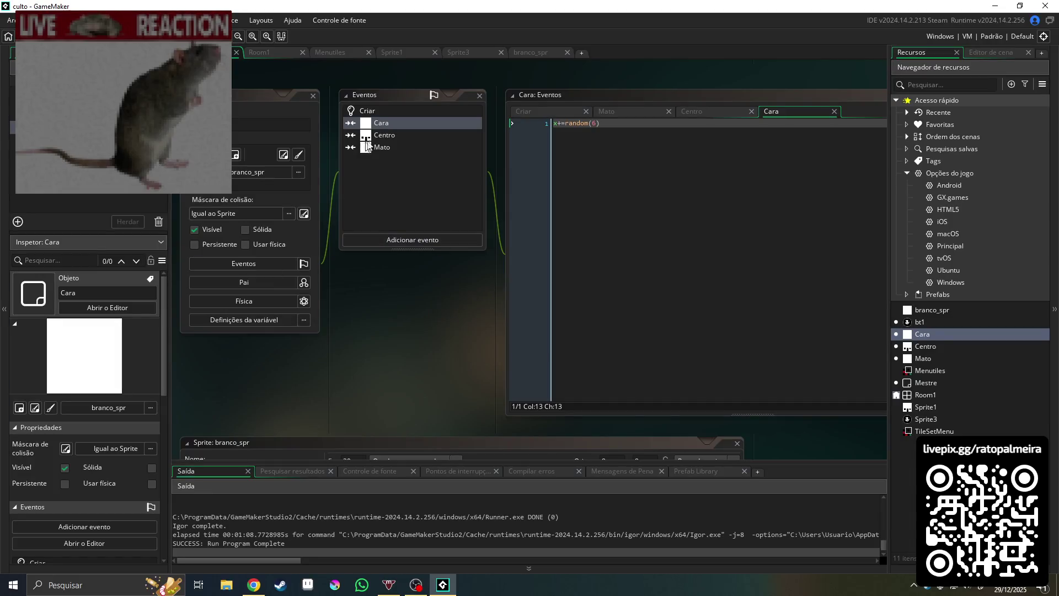
Look over the Mato collision code, then return to Cara's collision event
click(395, 136)
click(388, 148)
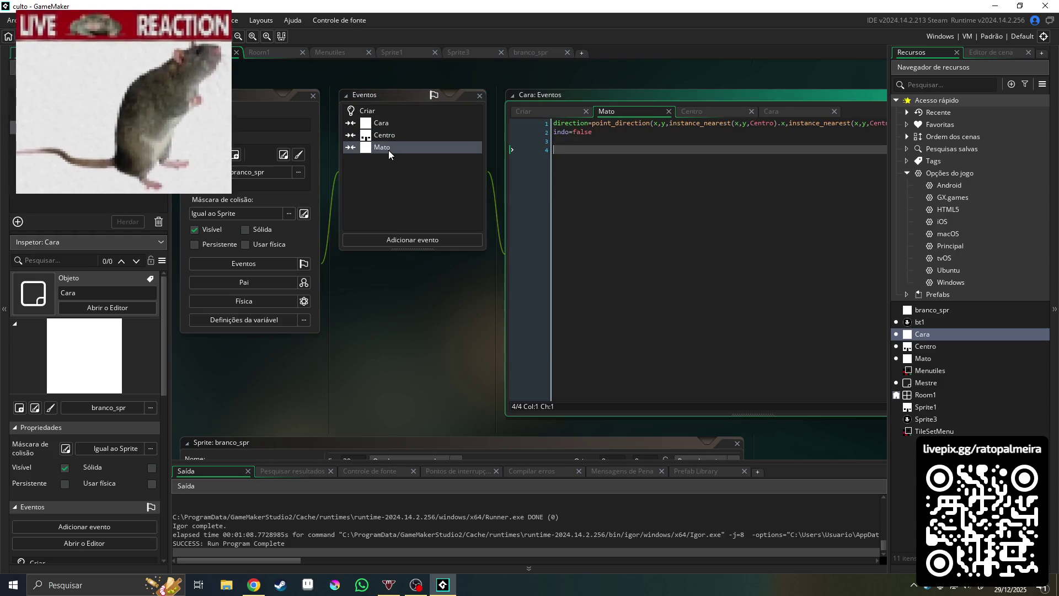
click(392, 129)
click(385, 120)
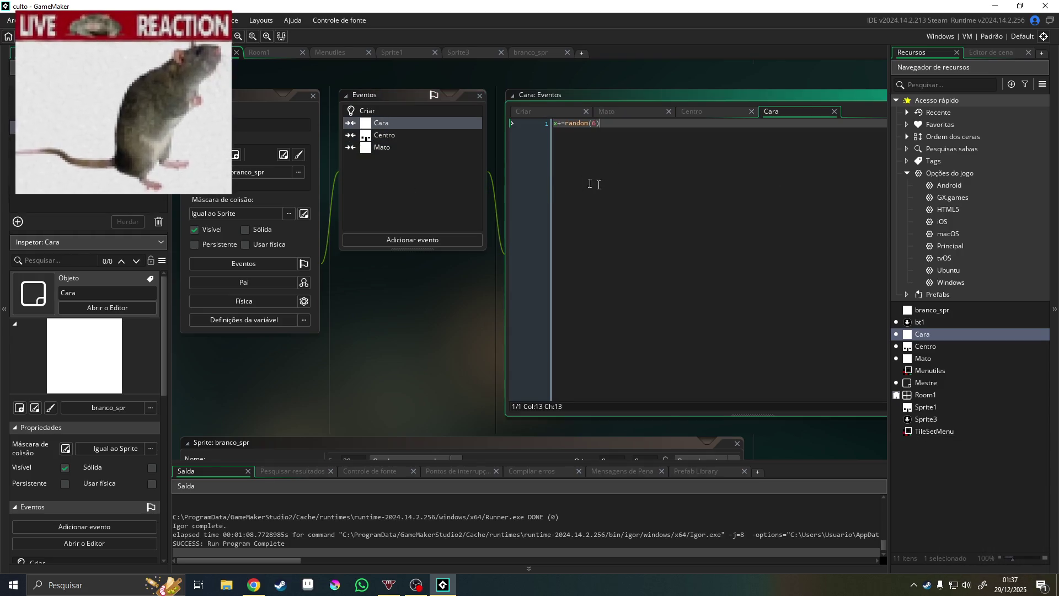
Add line 2 effect_create_layer(ef_explosion,) using autocomplete for the function and constant
key(Return)
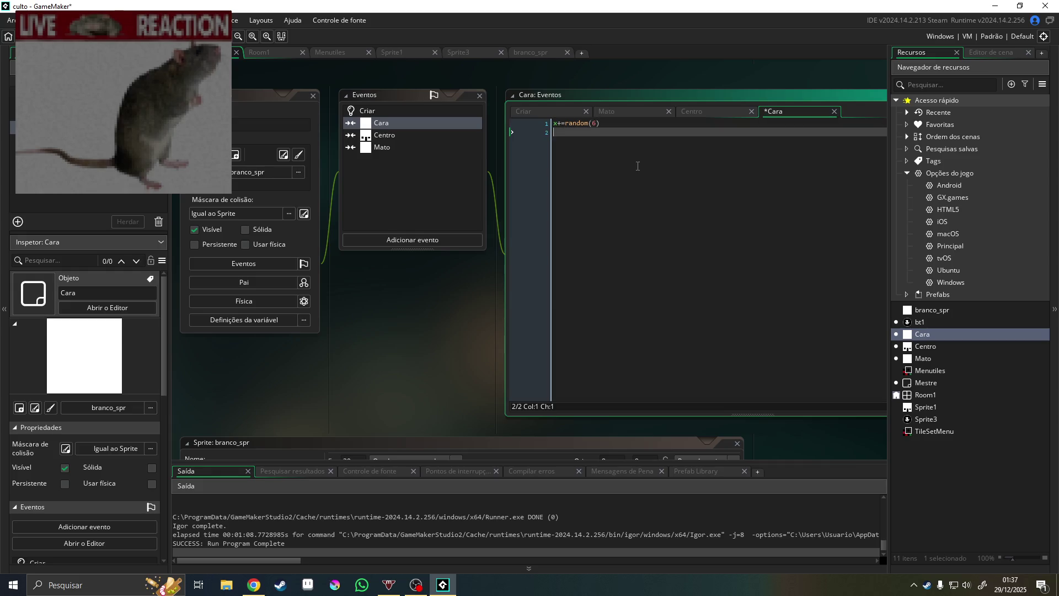
text(create)
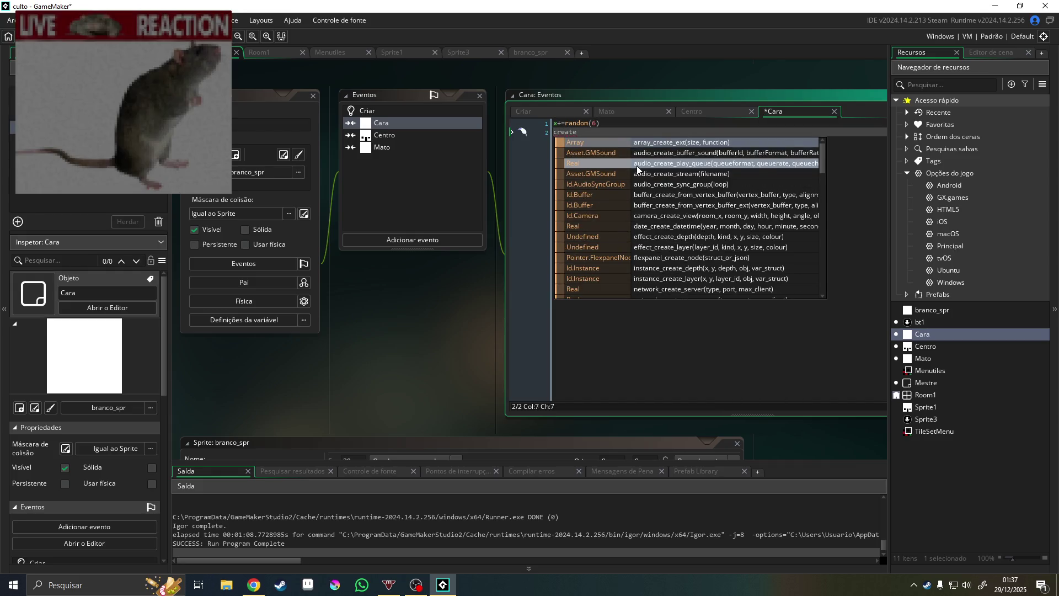
key(BackSpace)
key(BackSpace)
key(BackSpace)
text(effect)
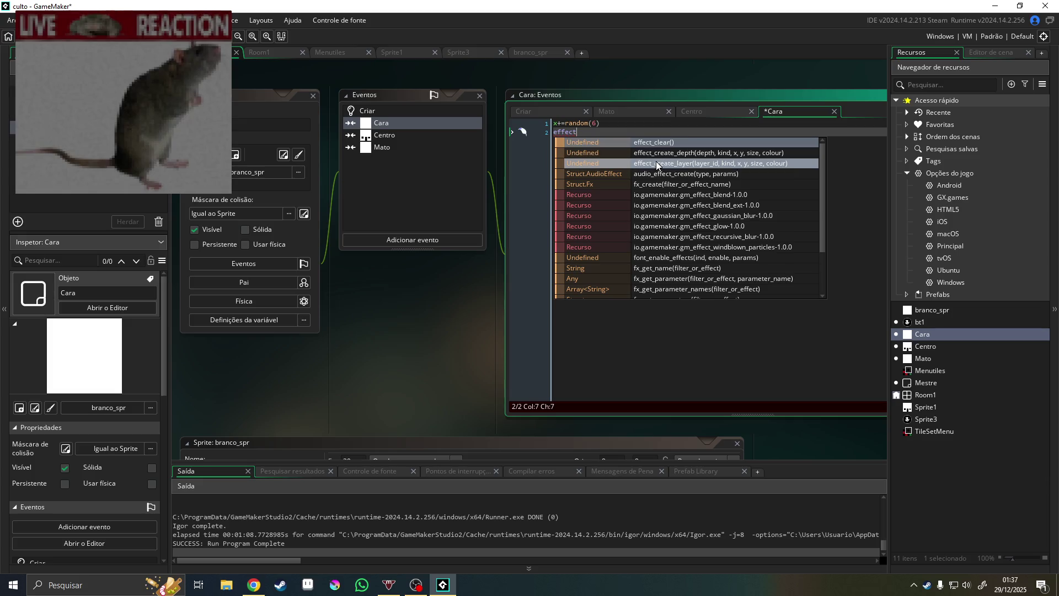
click(656, 162)
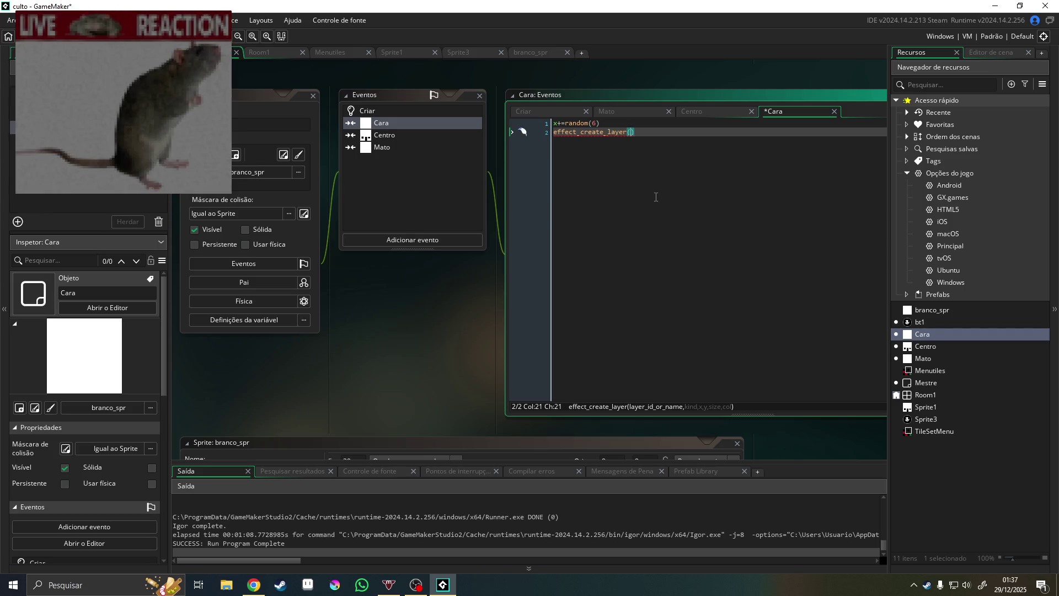
text(ee)
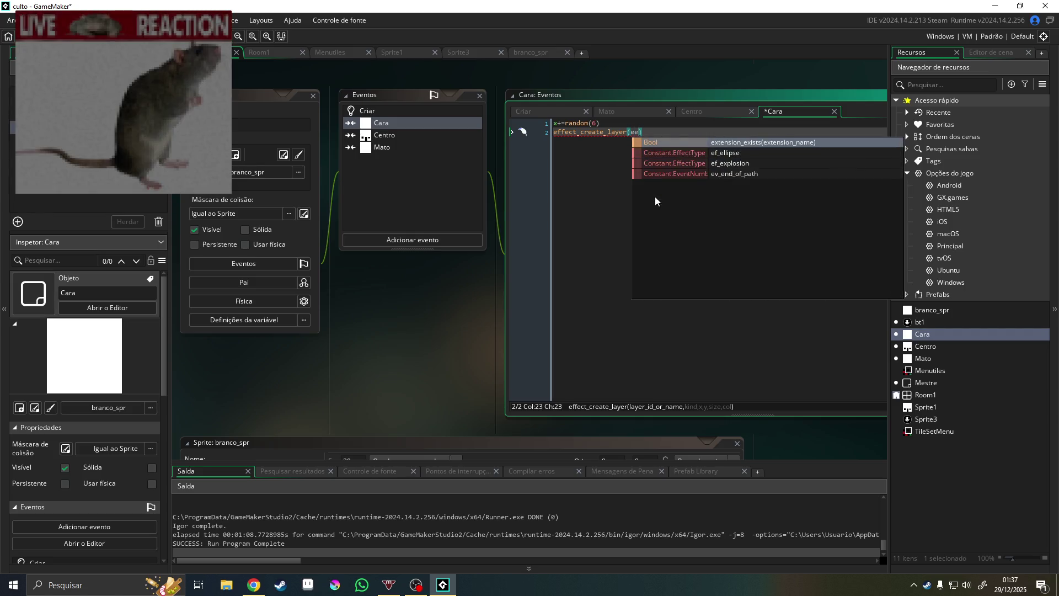
key(BackSpace)
text(f)
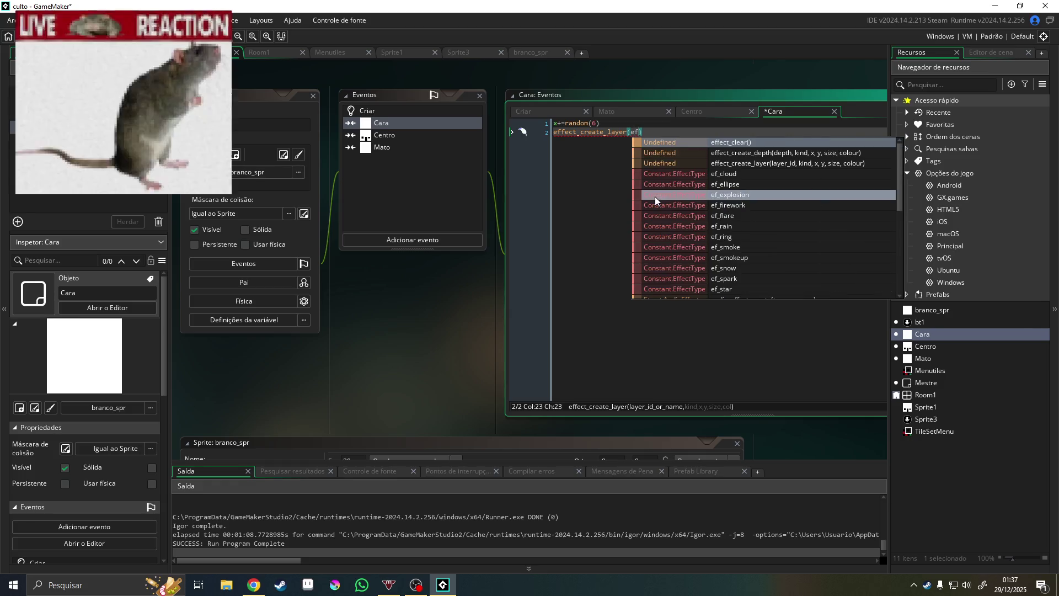
click(674, 196)
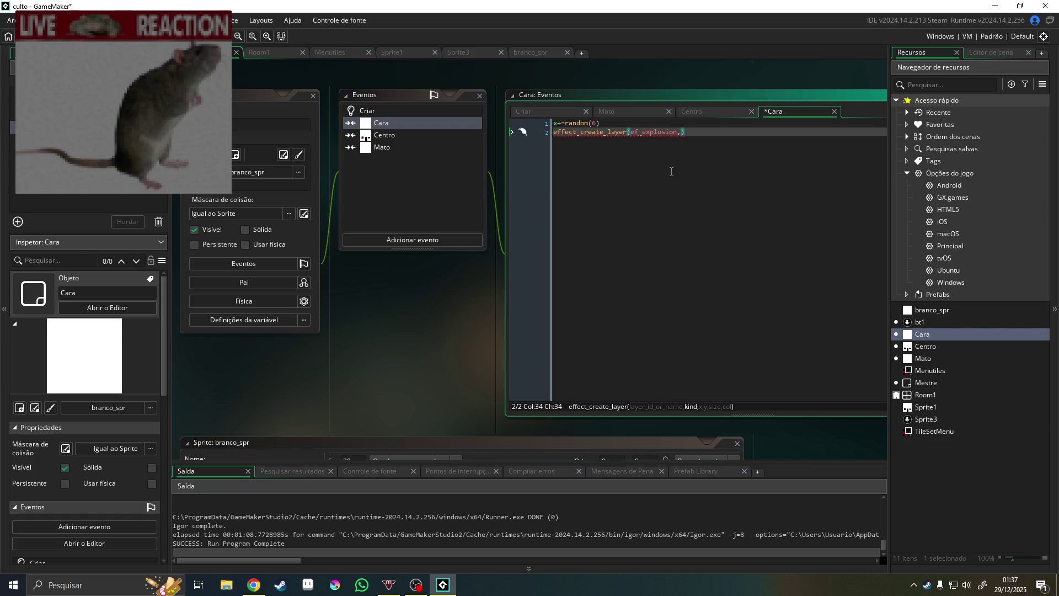
mouse_move(607, 132)
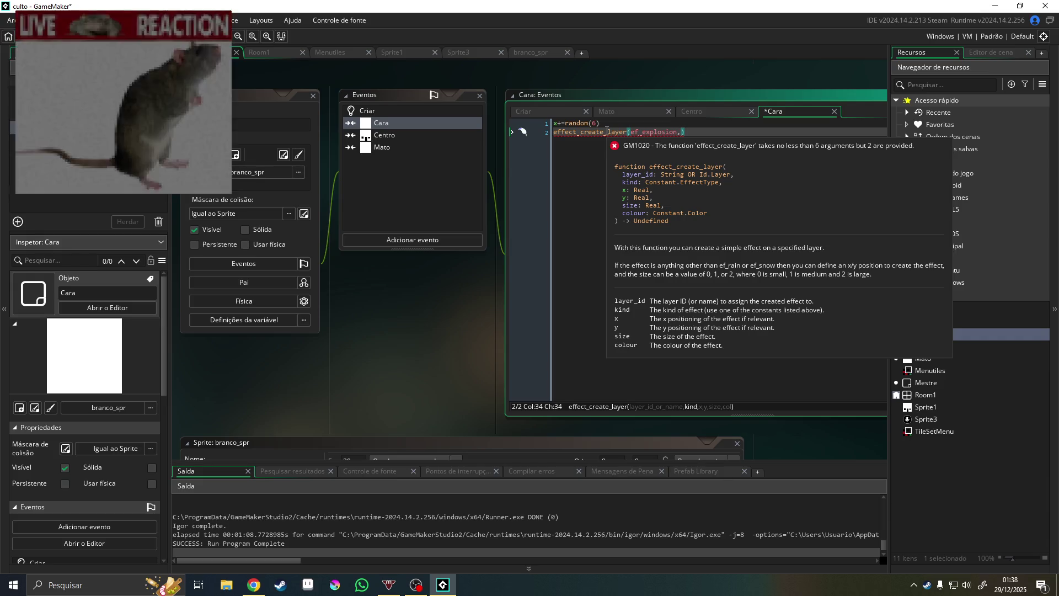
Insert "Instances" as the first effect_create_layer argument
click(629, 133)
key(Right)
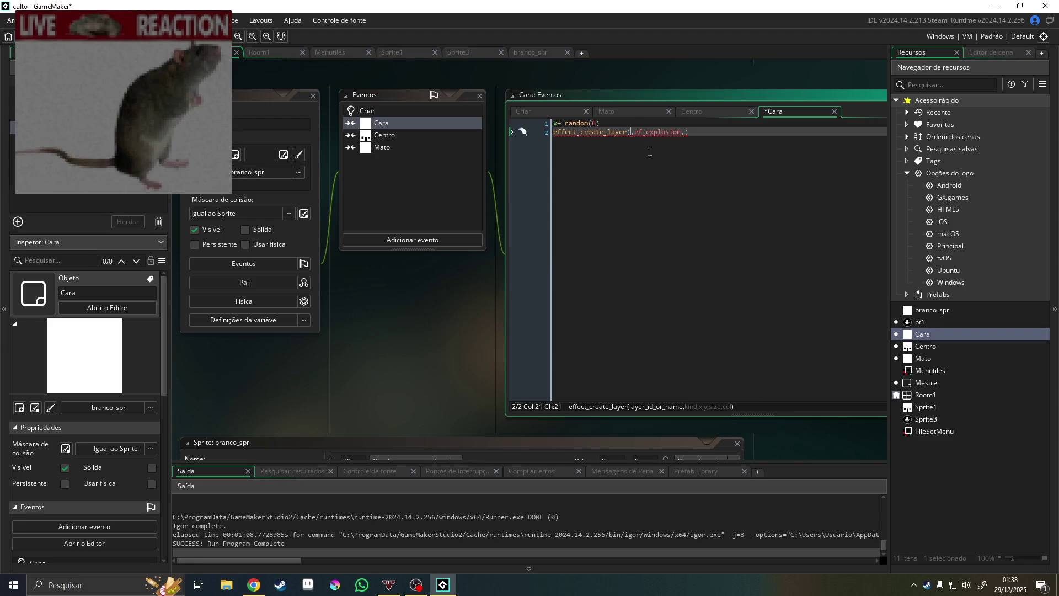
text(Instances)
click(629, 133)
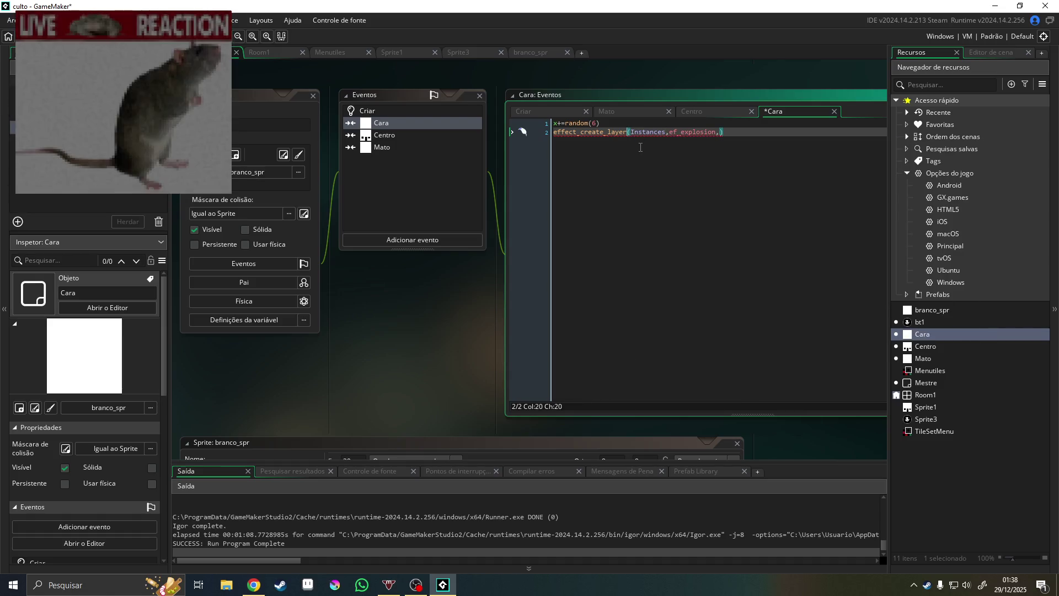
text(")
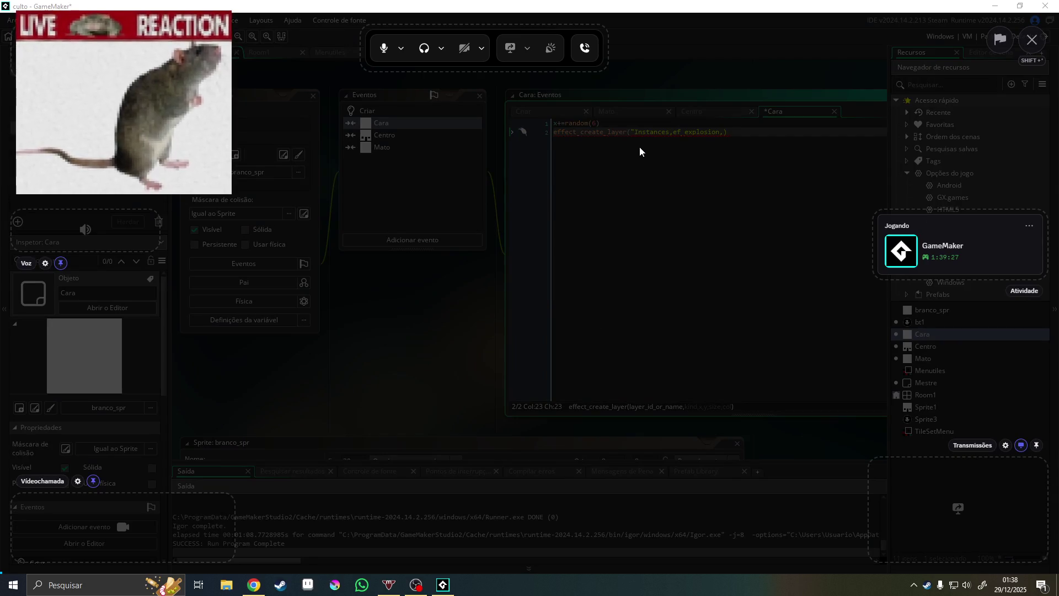
key(Escape)
click(672, 133)
text(")
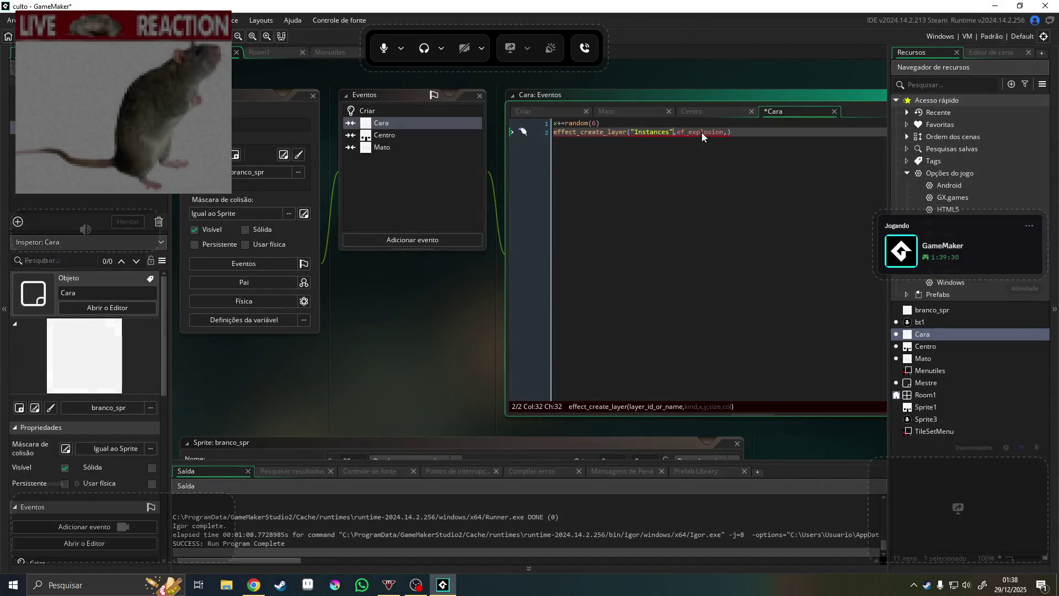
Complete the arguments with x, y, 1 and c_red, then cut the line from line 2
click(729, 133)
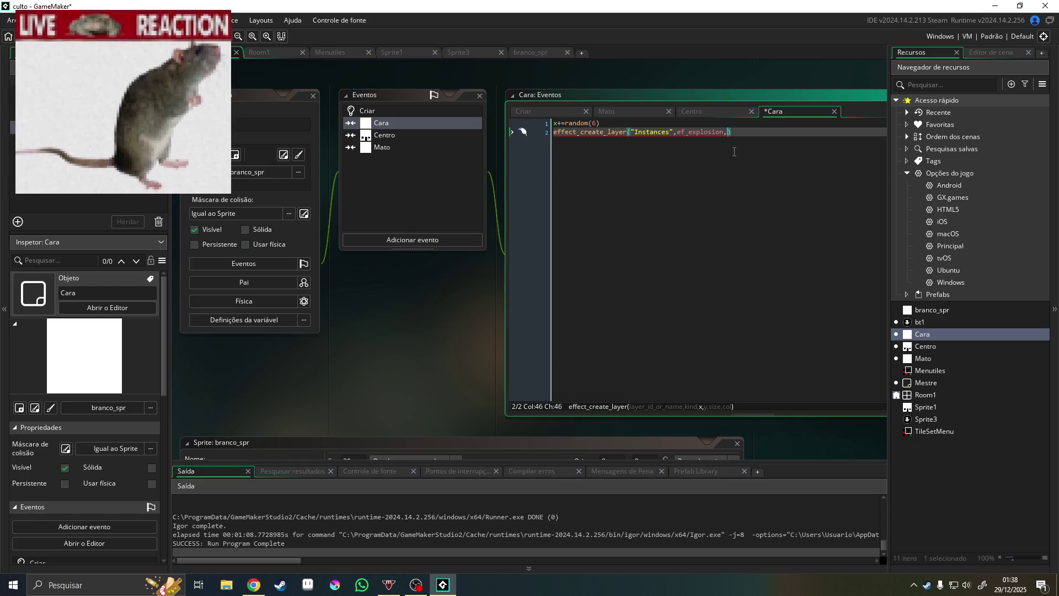
text(x,)
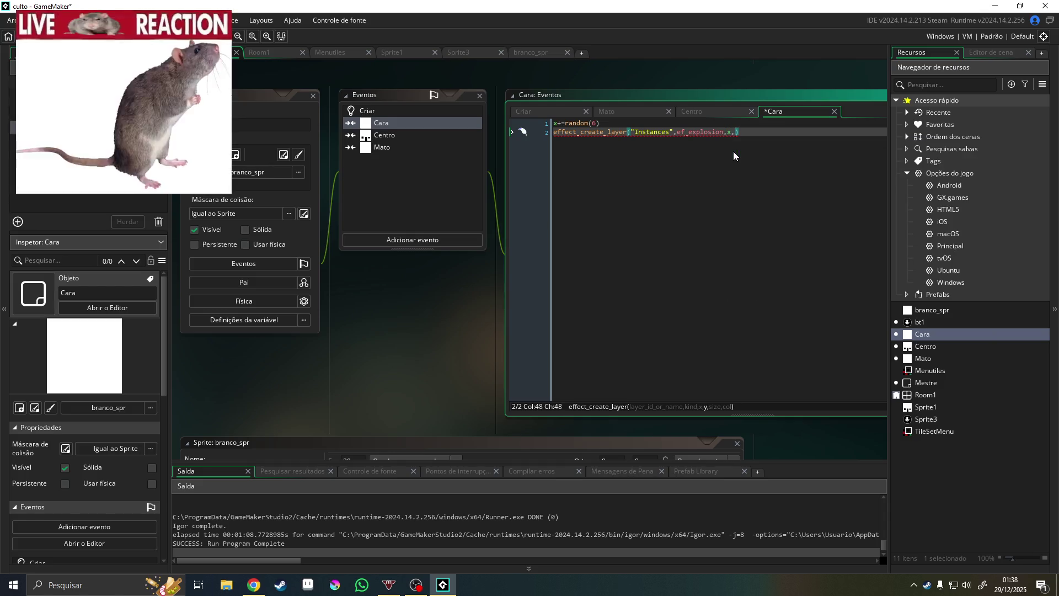
text(y)
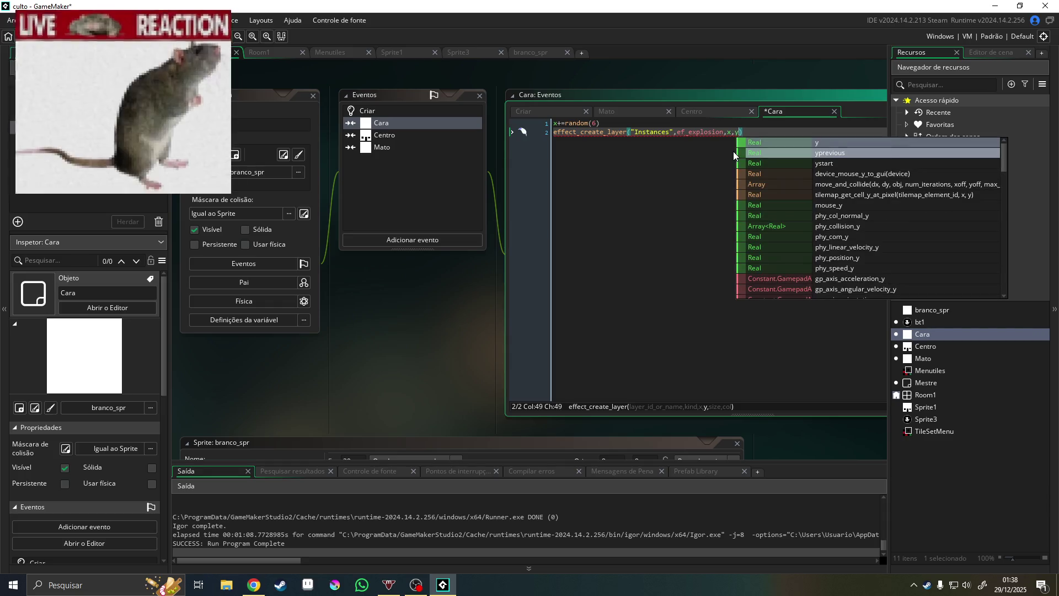
text(,1,)
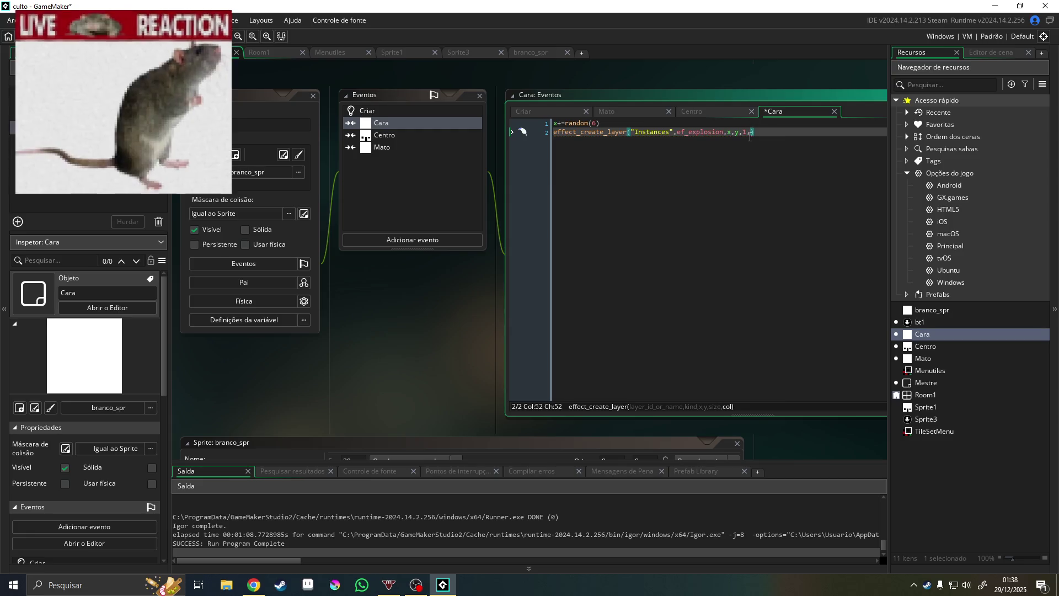
text(_red)
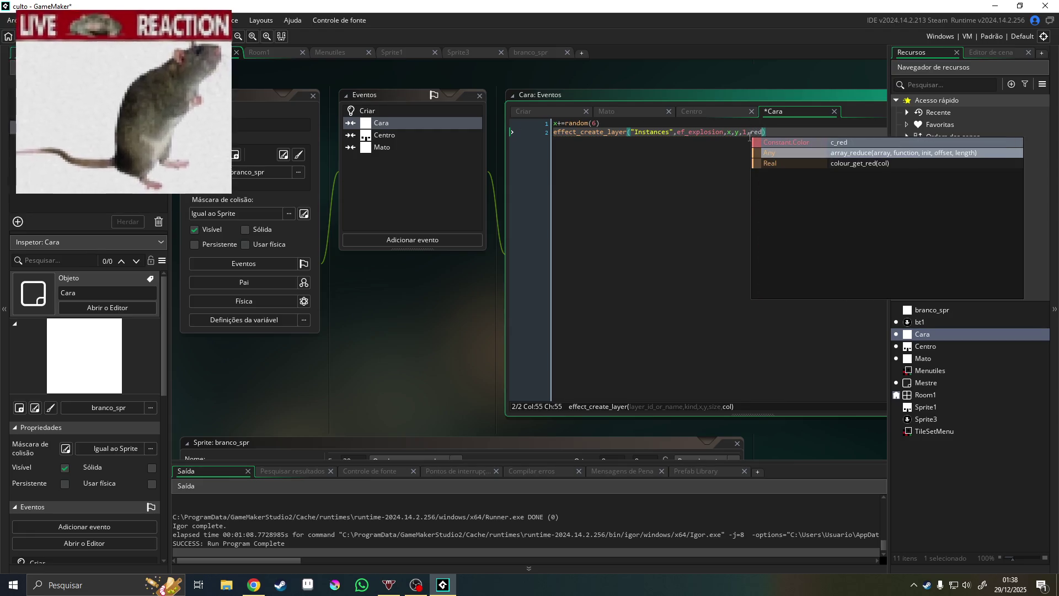
drag(789, 132, 497, 159)
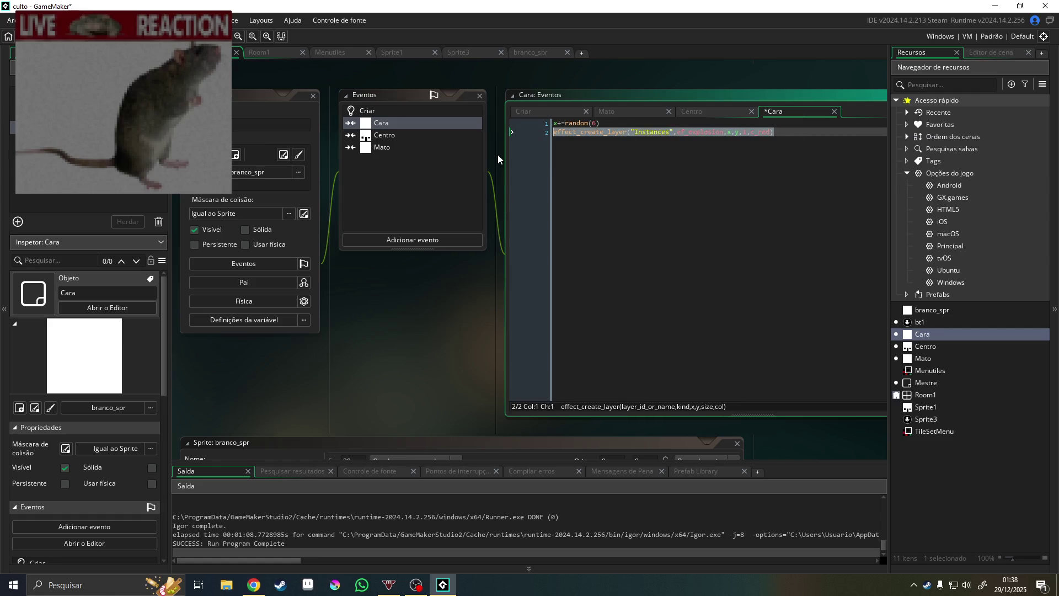
key(Delete)
Paste the effect_create_layer call onto a new first line above x+=random(6)
click(553, 123)
key(Return)
click(557, 124)
text(effect_create_layer("Instances",ef_explosion,x,y,1,c_red))
Save and run the game, buying the Crav upgrade twice to reach Crav 2.25
key(F5)
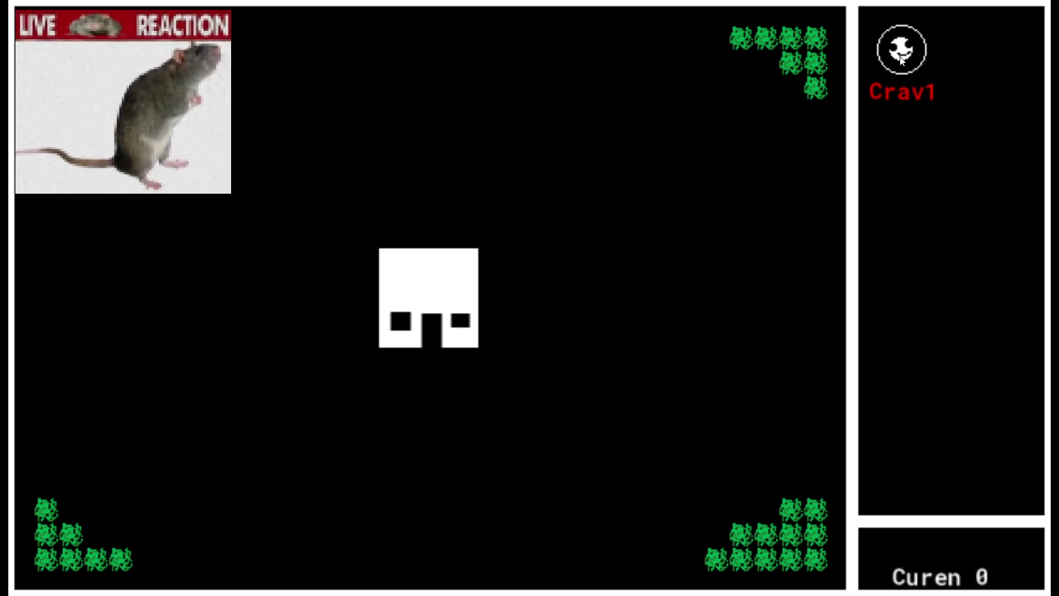
click(917, 55)
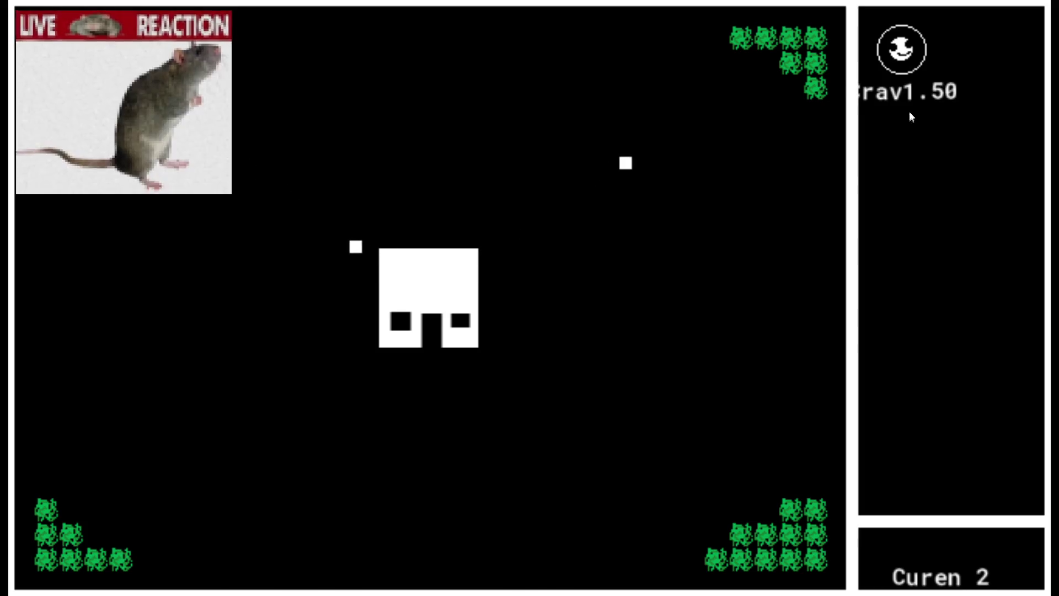
click(925, 56)
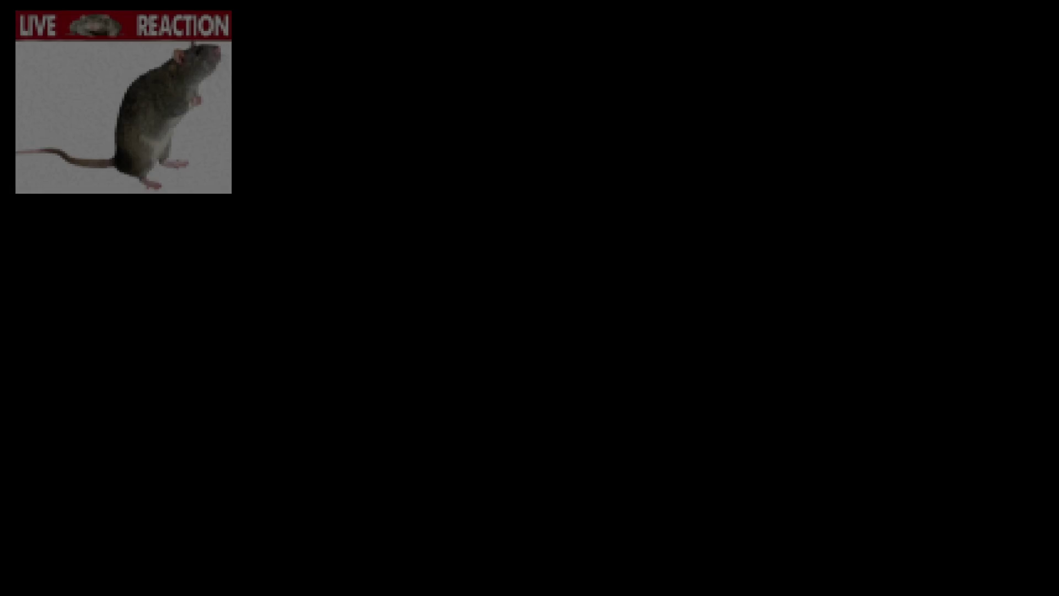
Change Cara's collision effect from ef_explosion at 0.5 to ef_smoke at size 0.2, then run a new build
text(0.5,c_red))
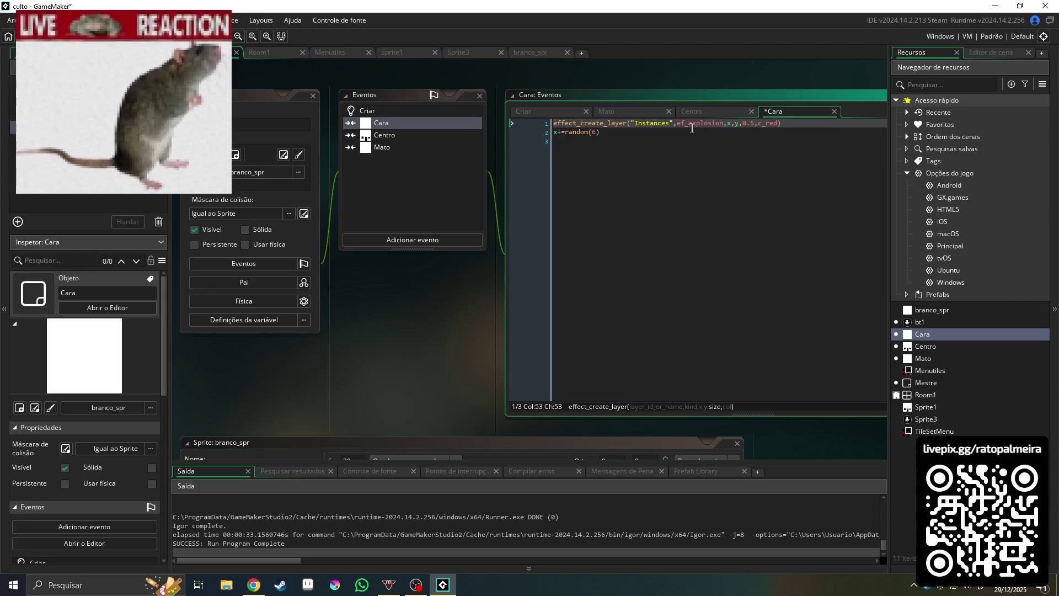
key(BackSpace)
text(2)
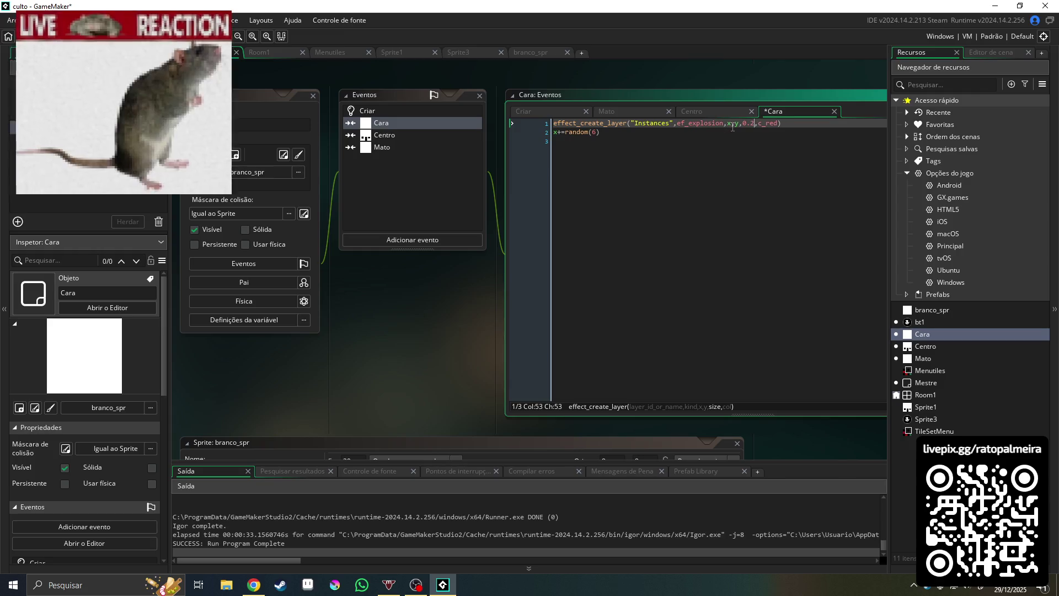
drag(723, 124, 703, 127)
key(BackSpace)
key(BackSpace)
key(BackSpace)
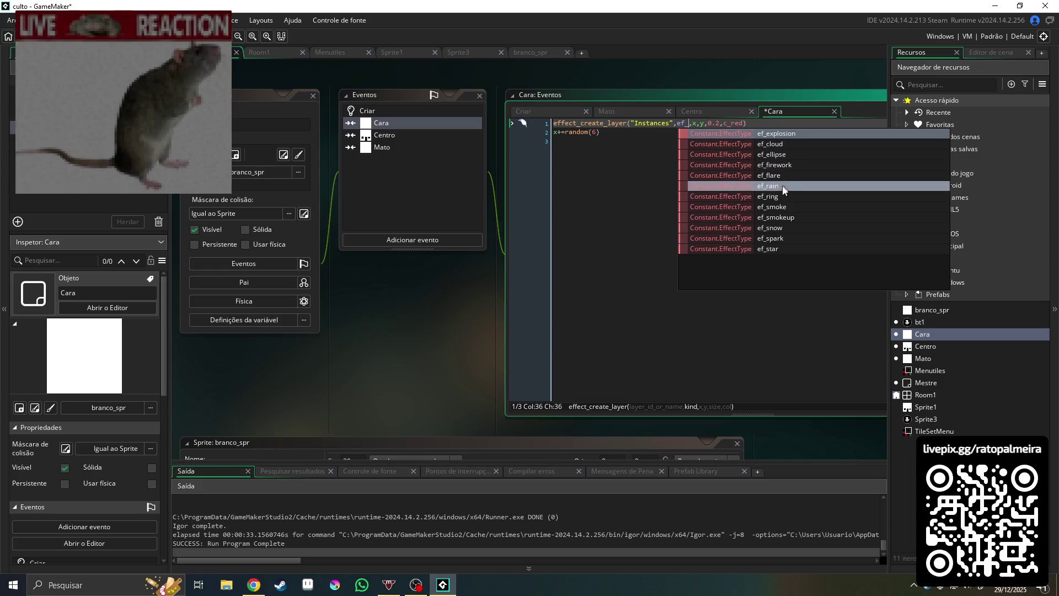
double_click(786, 207)
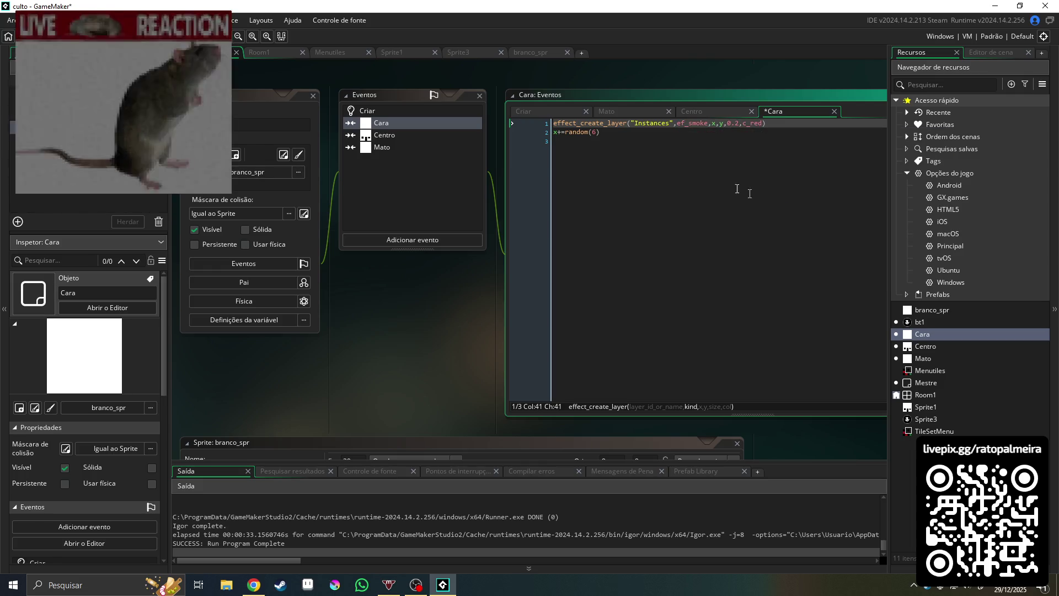
key(F5)
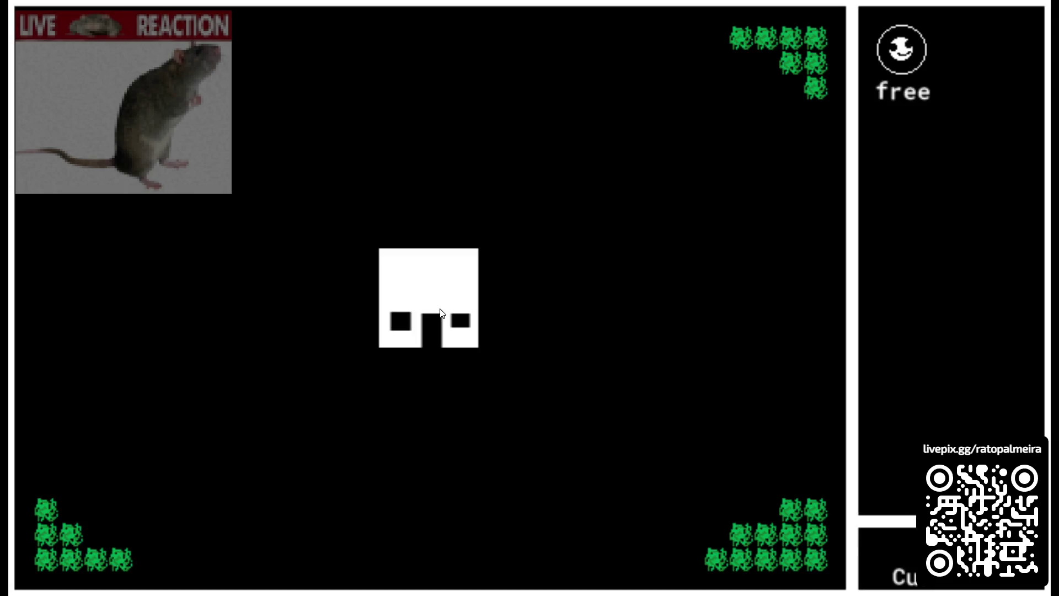
Buy the Crav upgrade five times in the test build, at costs free, 1, 1.50, 2.25 and 3.38
click(924, 50)
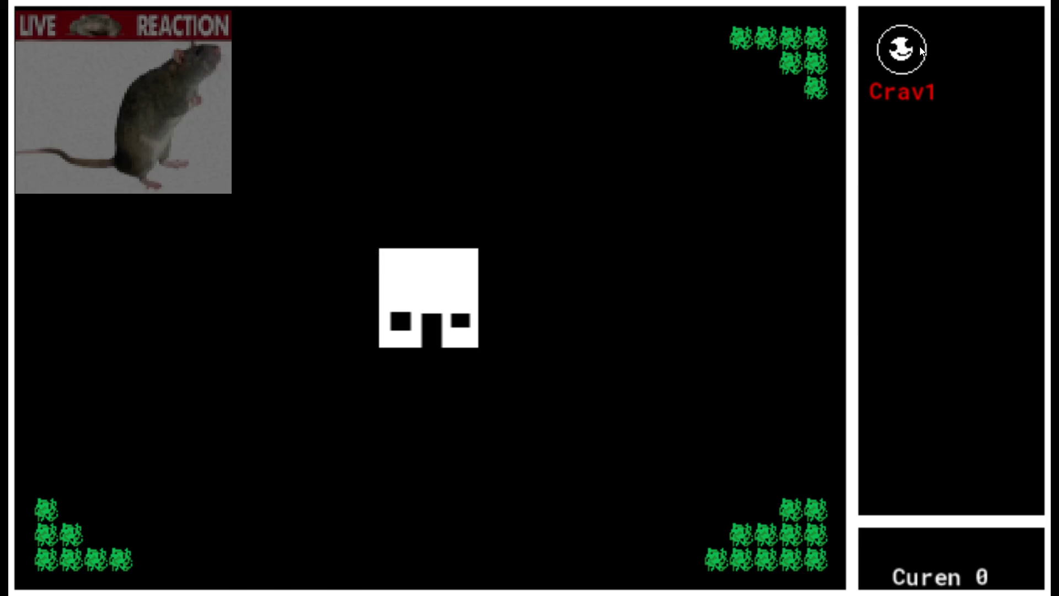
click(902, 53)
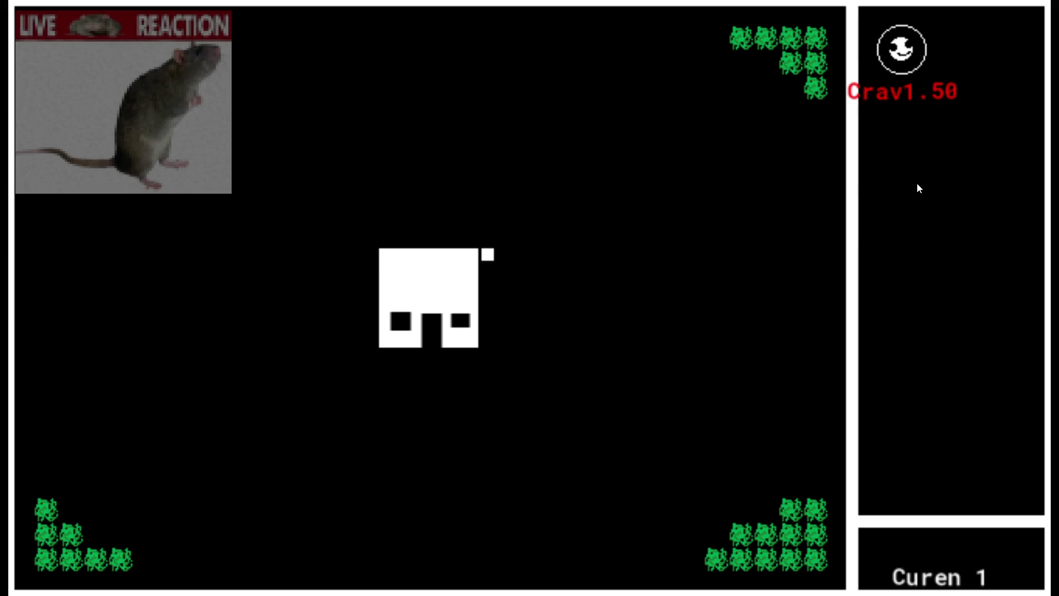
click(907, 49)
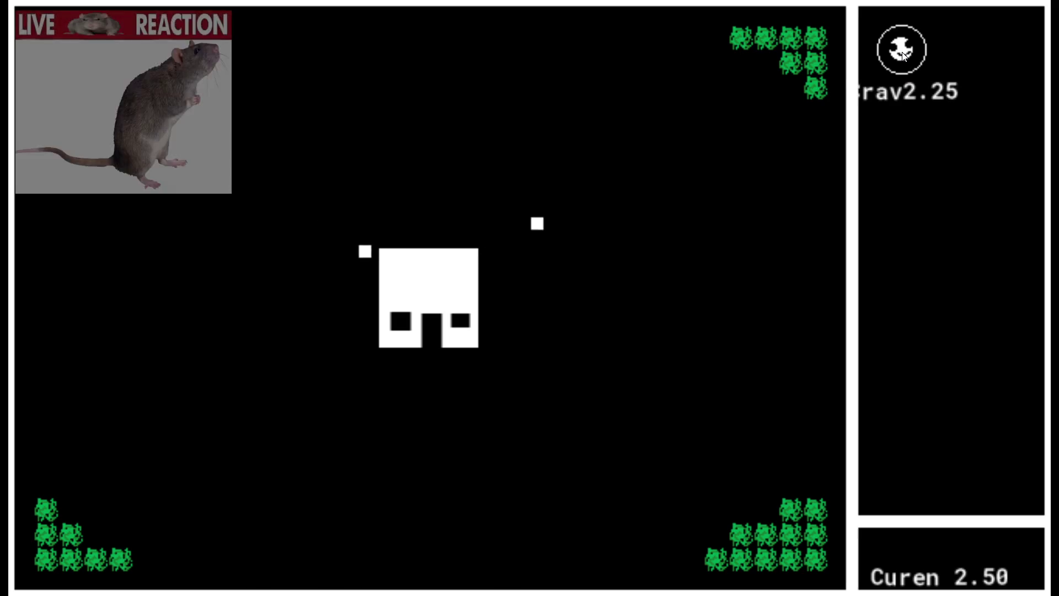
click(905, 50)
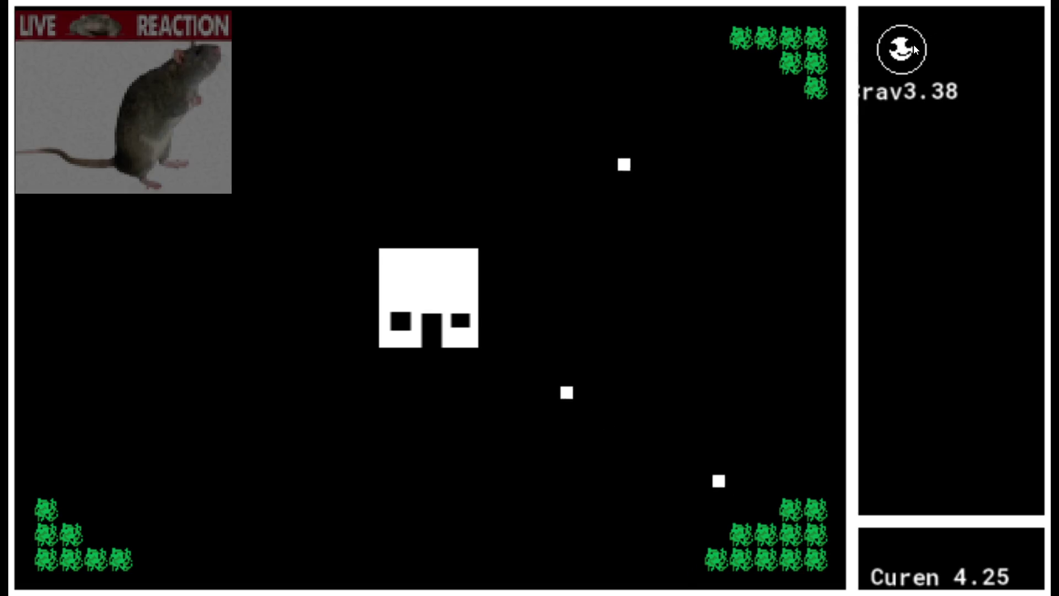
click(909, 51)
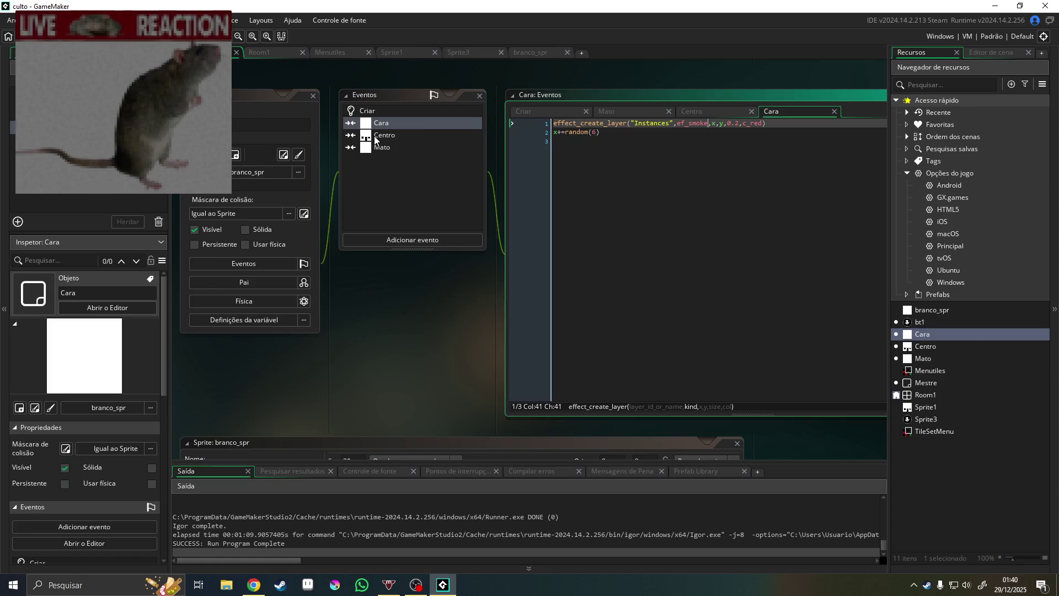
Change Cara's collision smoke colour from c_red to c_grey and launch a fresh test run
click(375, 139)
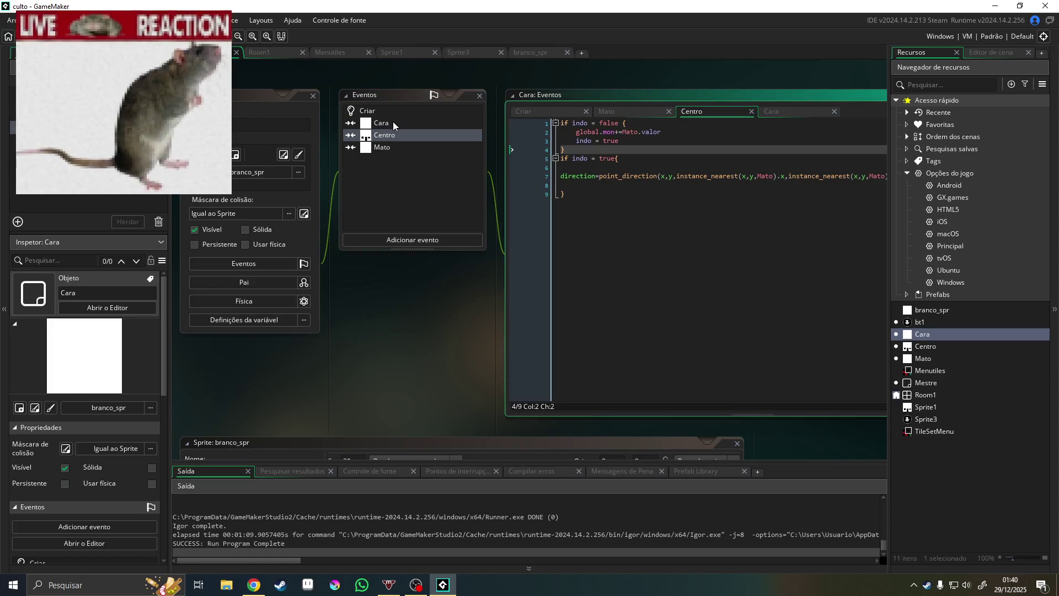
click(393, 122)
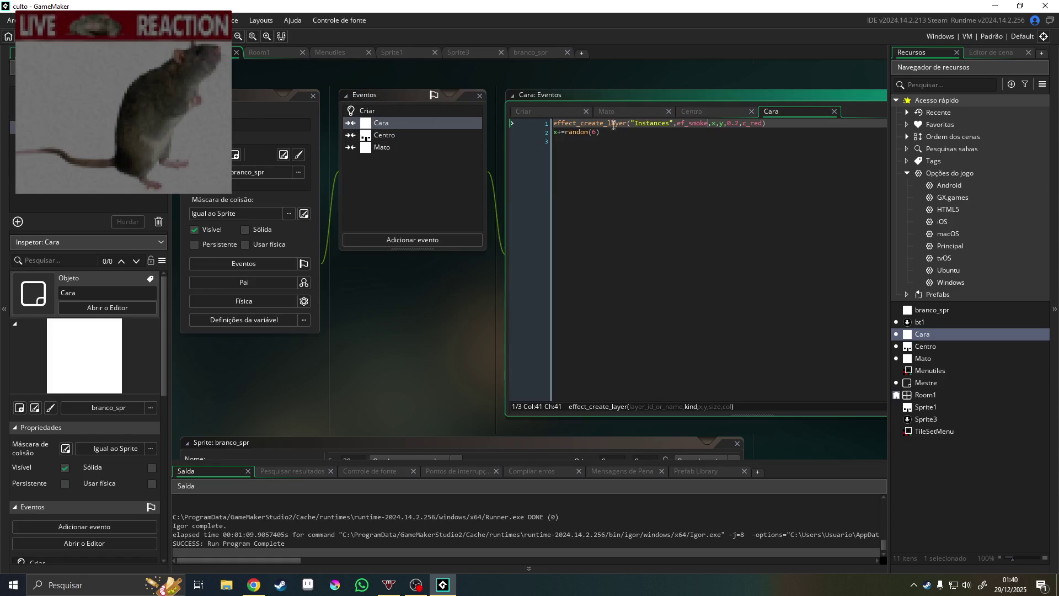
shift+click(750, 127)
text(g)
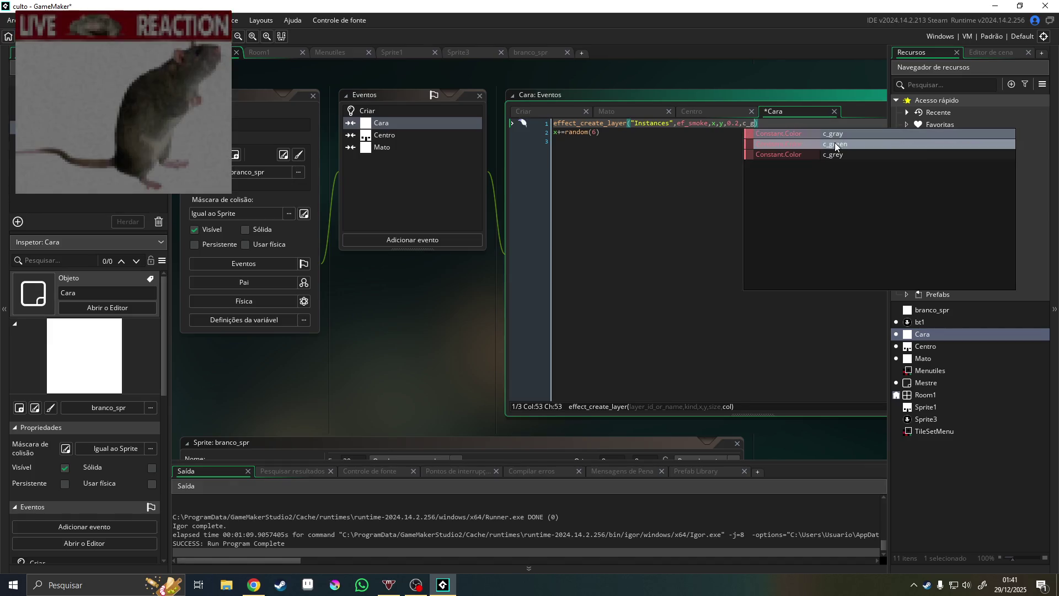
click(853, 155)
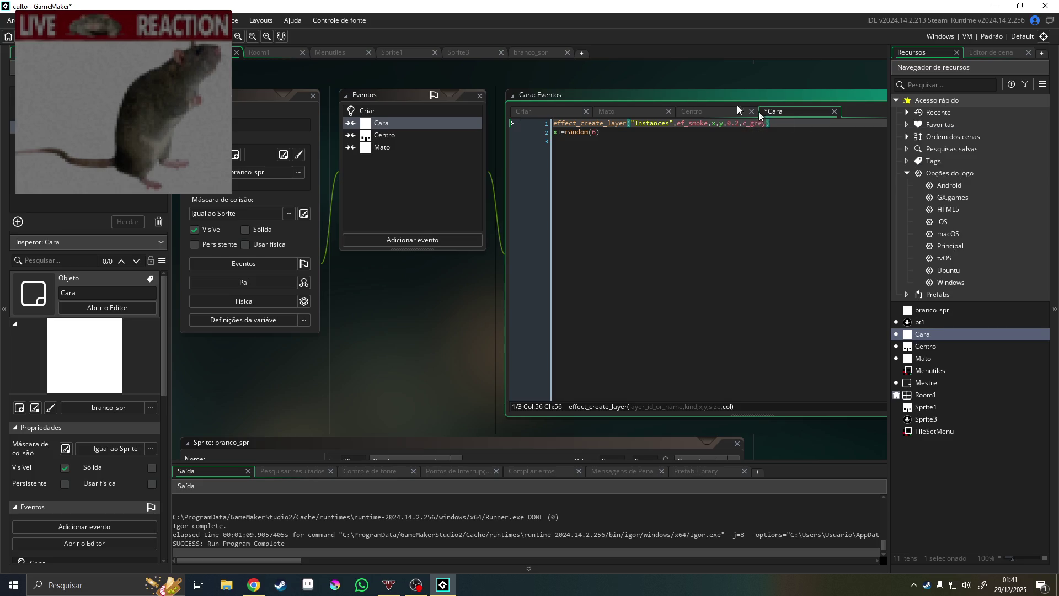
key(F5)
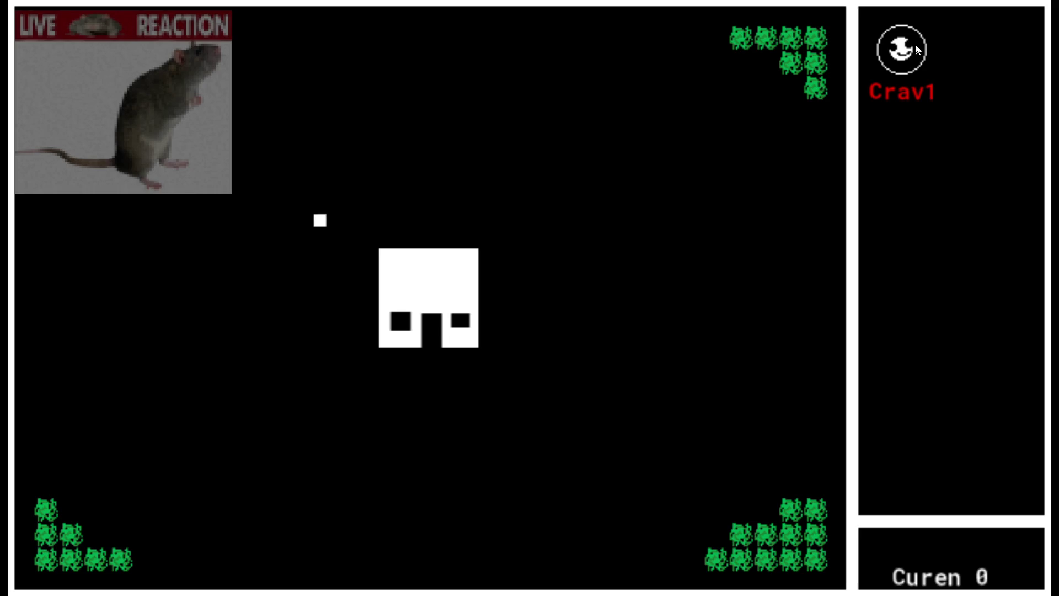
Buy the first Crav upgrade in the grey-smoke test run
click(912, 54)
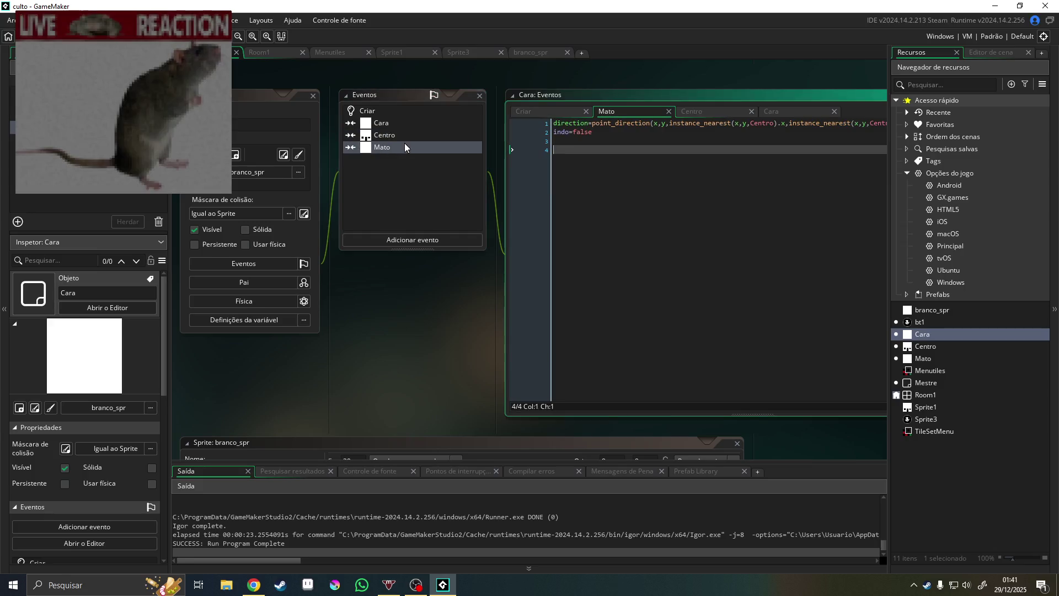
Insert a blank line above indo=false and paste the red explosion effect back into Cara's collision code
click(624, 135)
scroll(644, 143, up, 2)
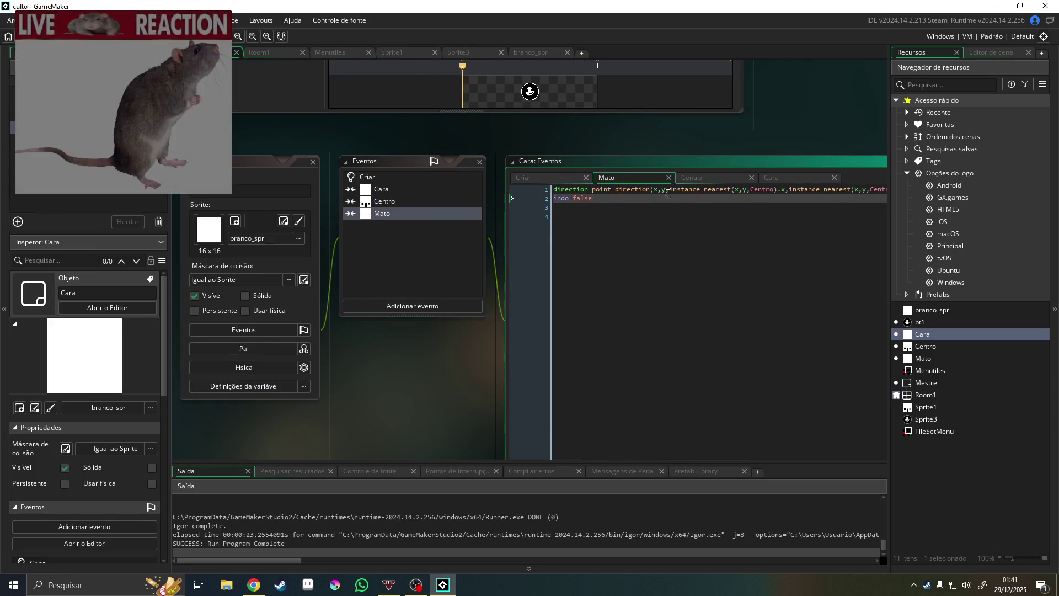
key(Return)
key(Up)
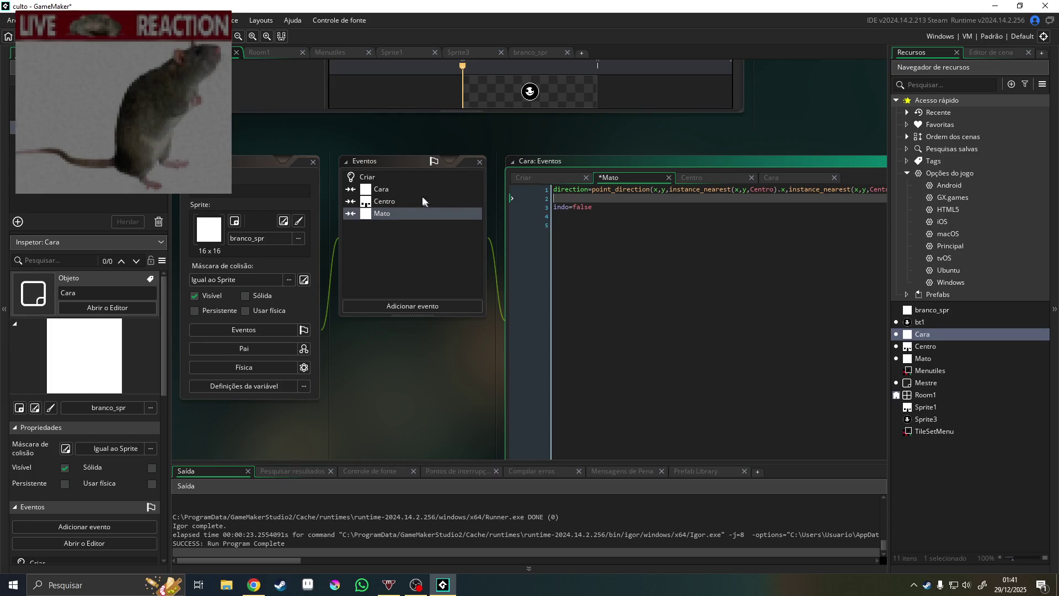
click(414, 200)
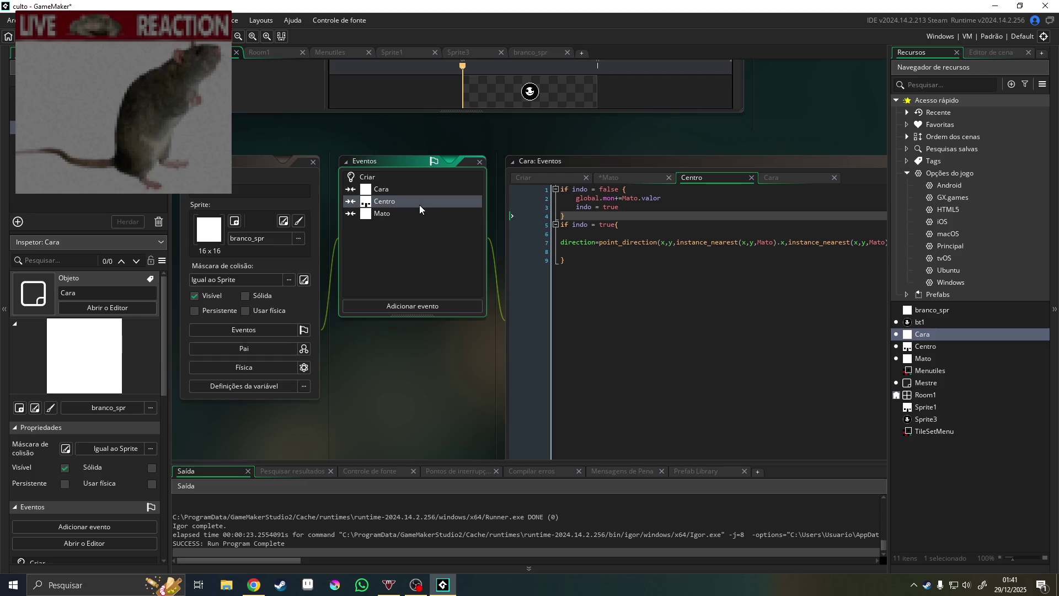
click(408, 190)
drag(814, 191, 553, 190)
text(effect_create_layer("Instances",ef_explosion,x,y,1,c_red))
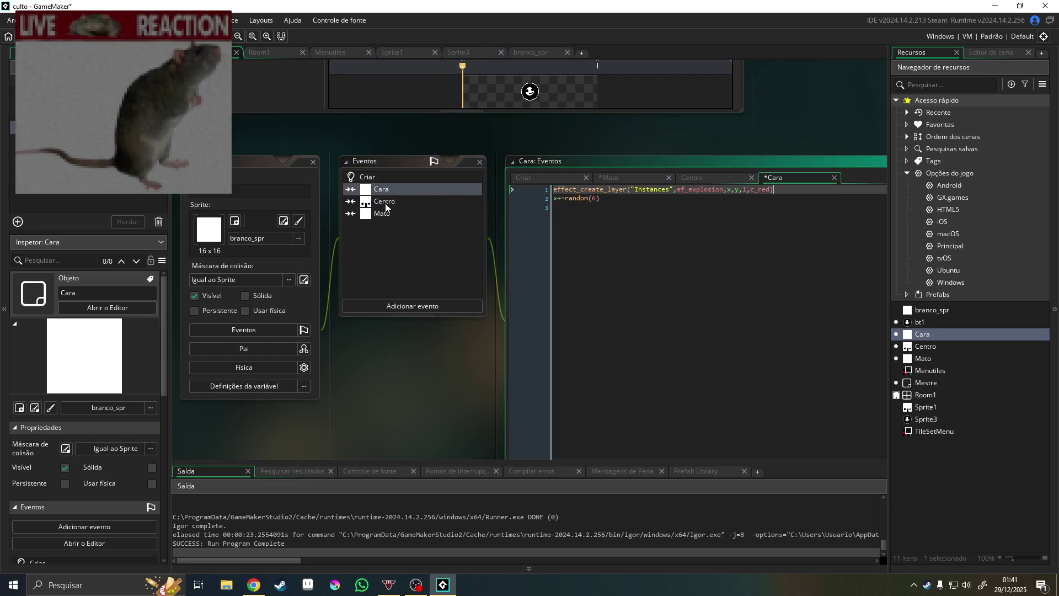
Make the Mato collision spawn a c_green ef_smoke effect instead of the red explosion
click(385, 202)
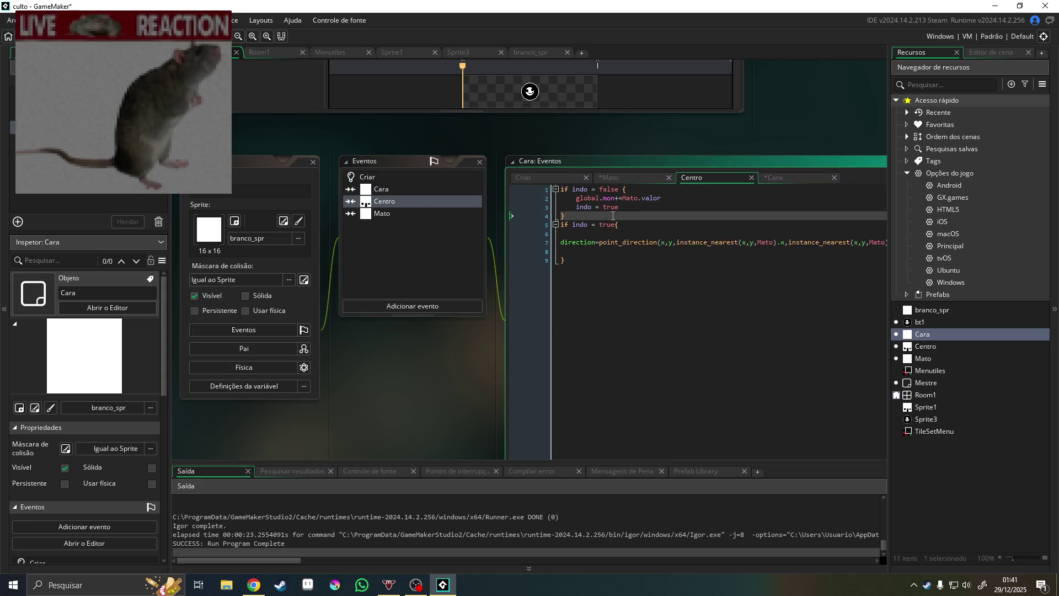
click(392, 213)
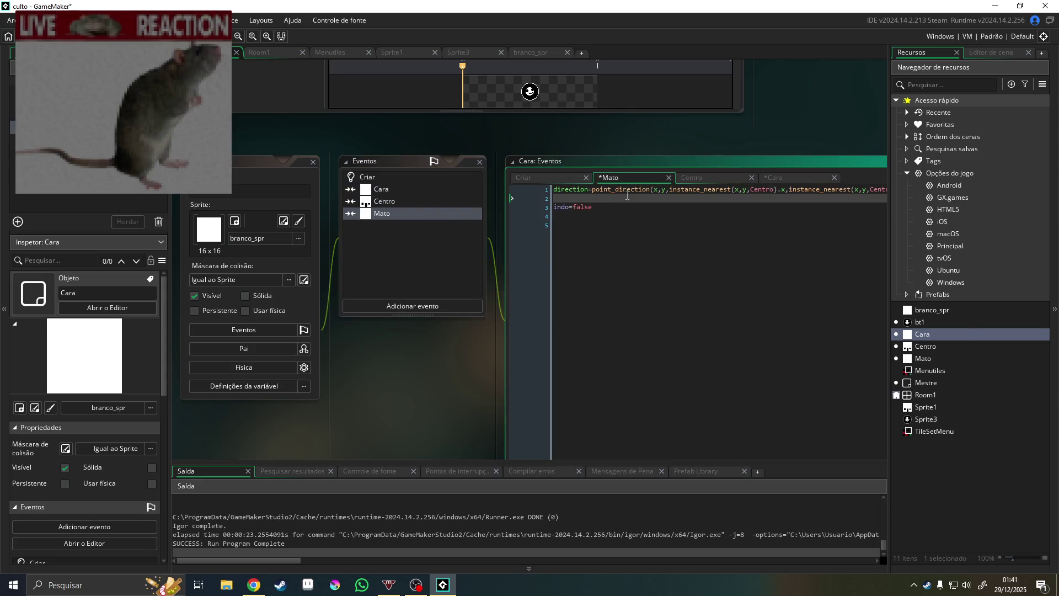
mouse_move(684, 201)
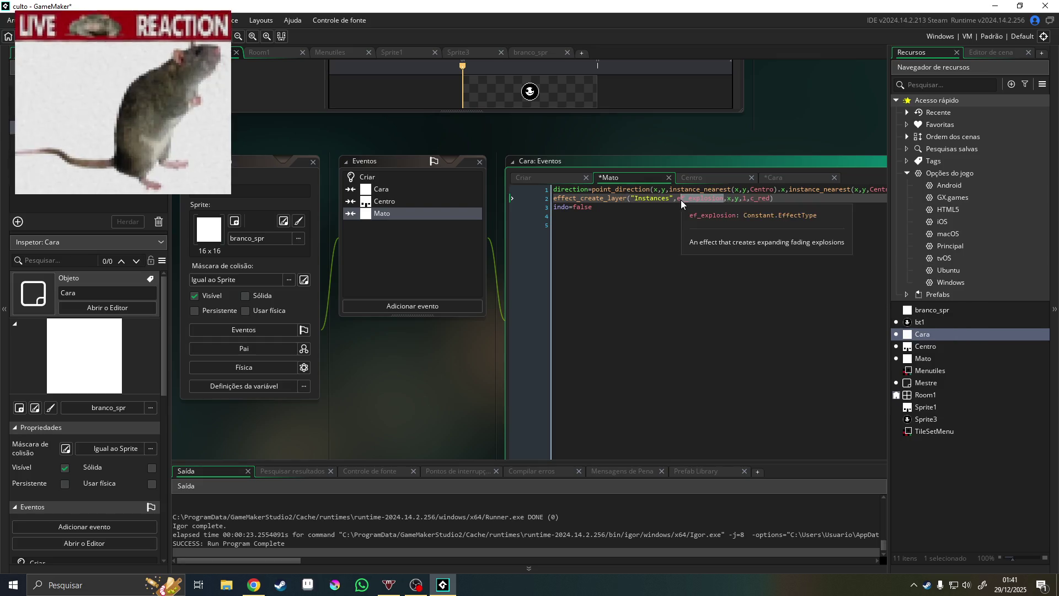
key(BackSpace)
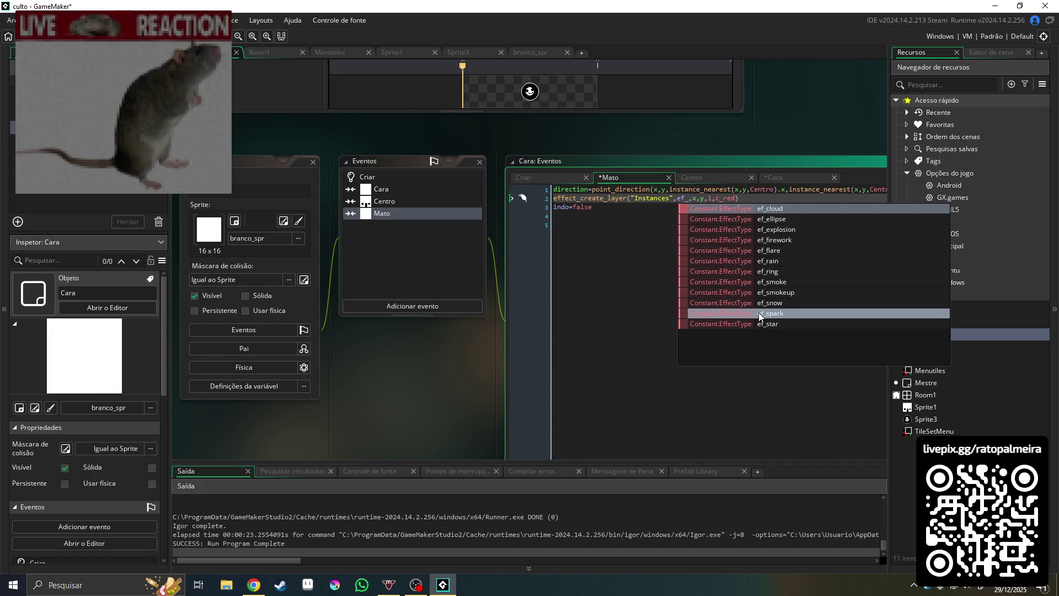
click(756, 281)
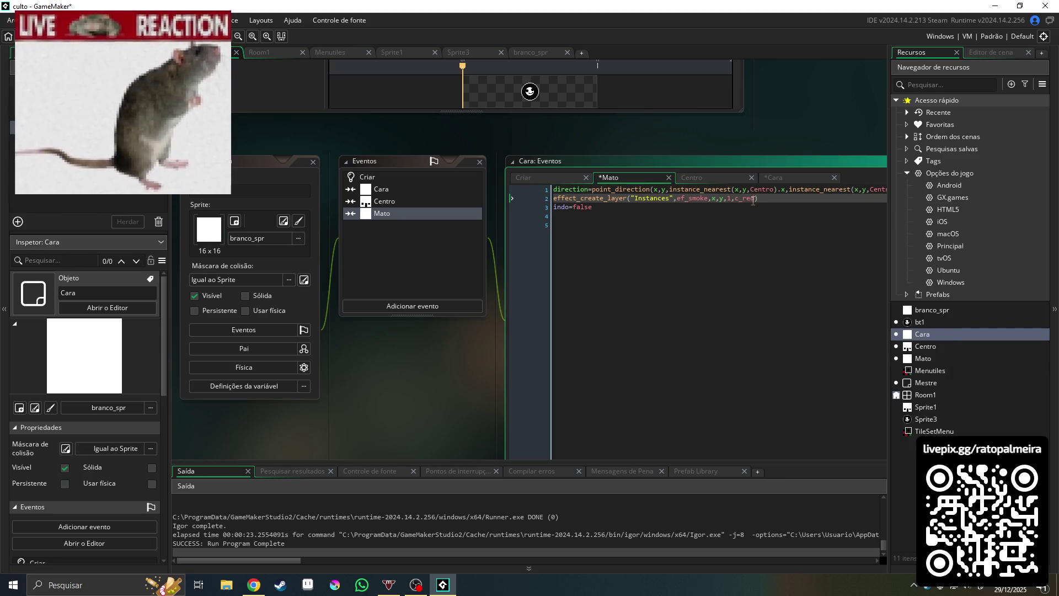
double_click(736, 201)
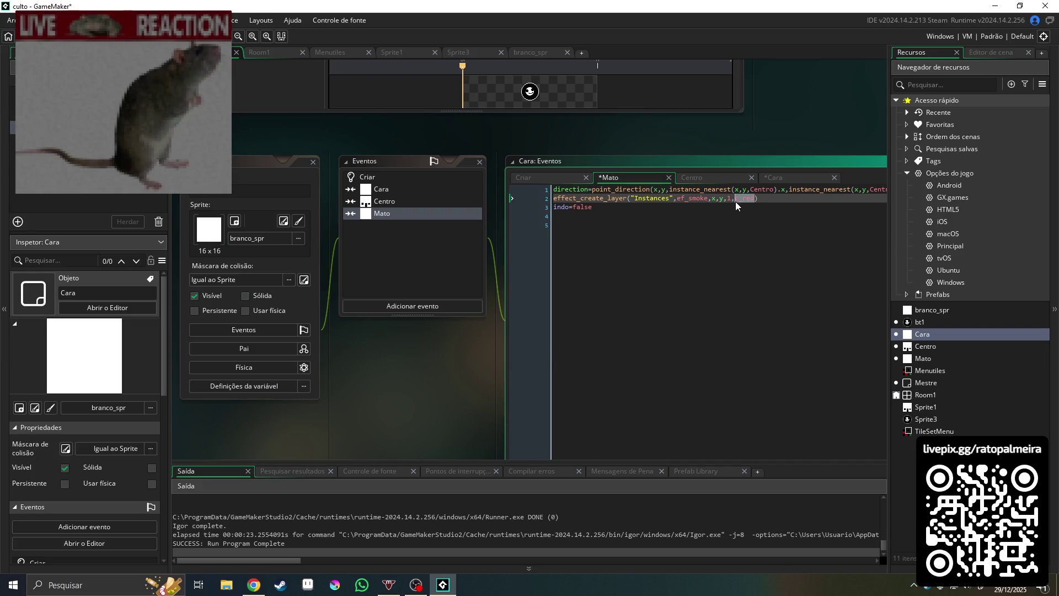
text(green)
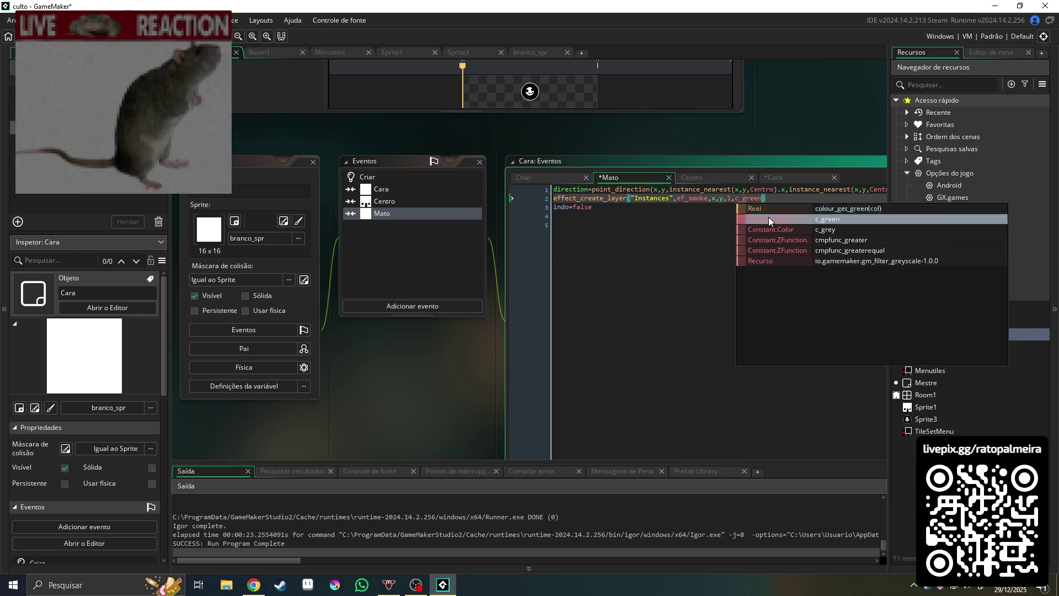
click(769, 218)
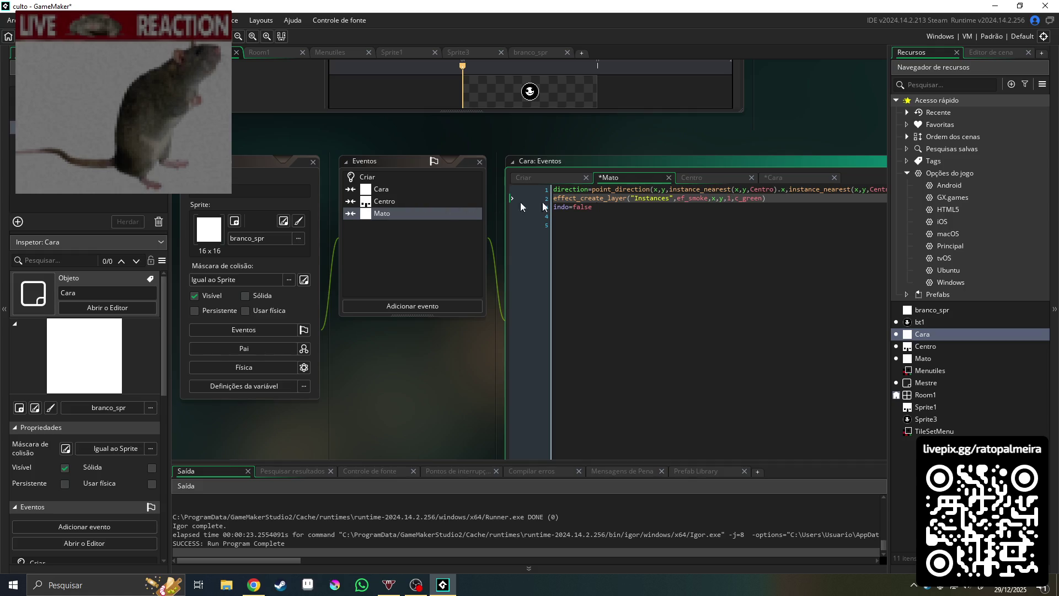
click(393, 187)
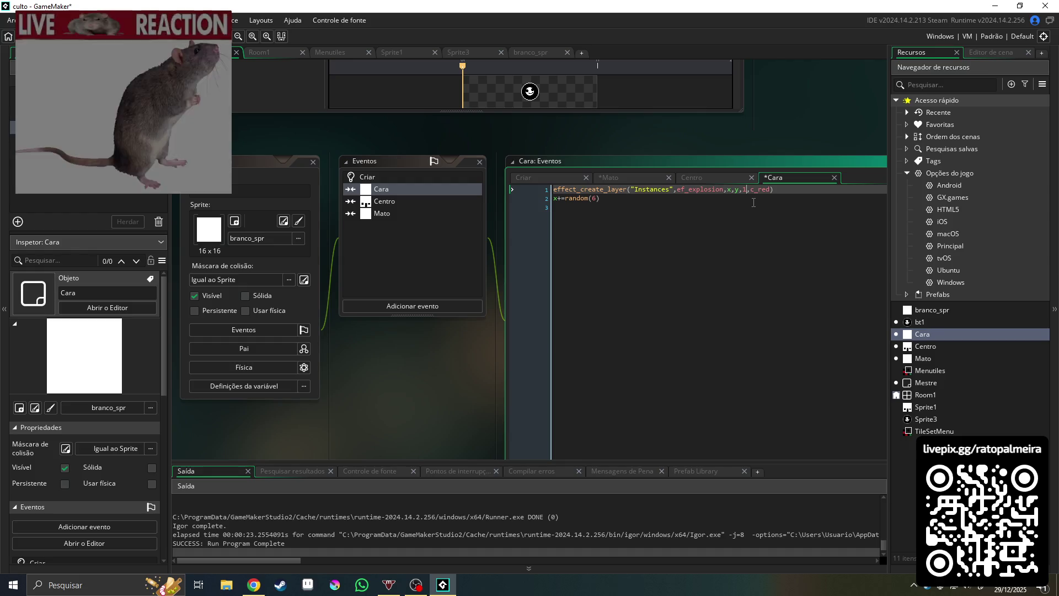
Set Cara's effect size to 0.2 and add a random_get_seed() line at the end of the code
key(BackSpace)
text(0.2)
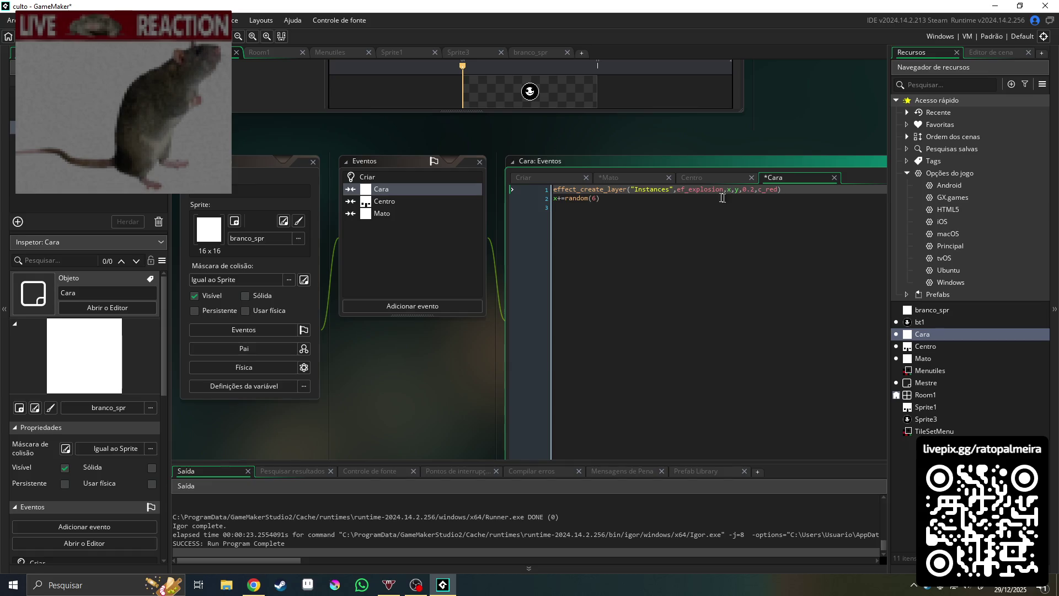
text(.2)
click(722, 197)
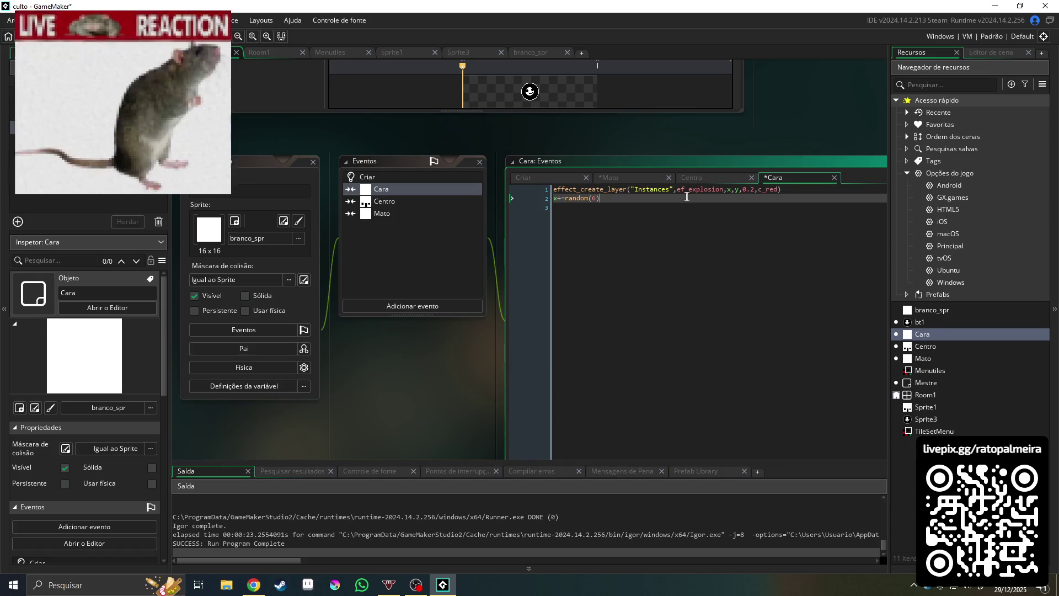
click(672, 191)
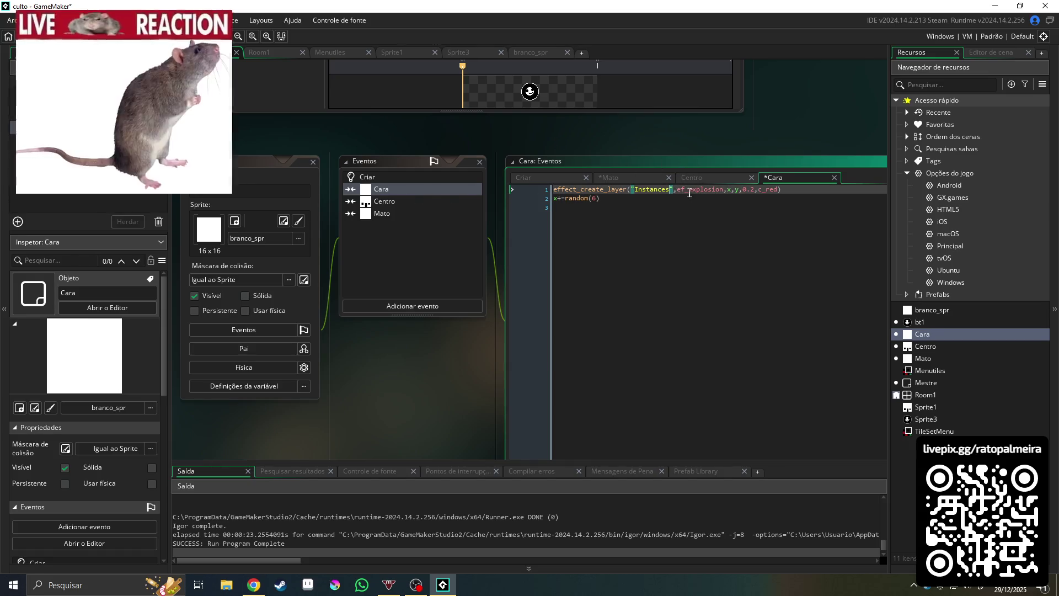
click(597, 200)
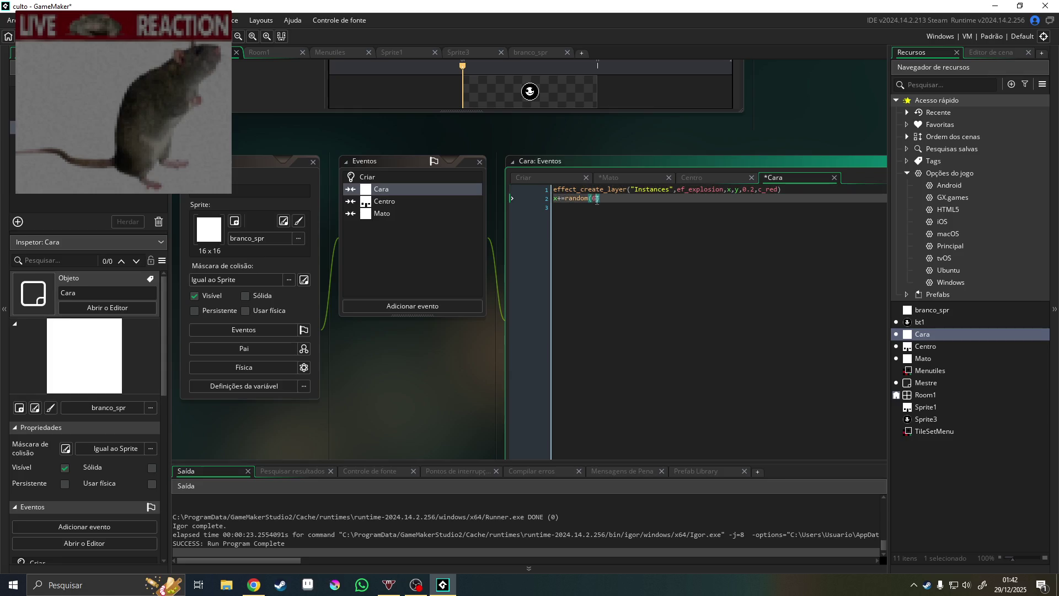
click(605, 203)
key(Return)
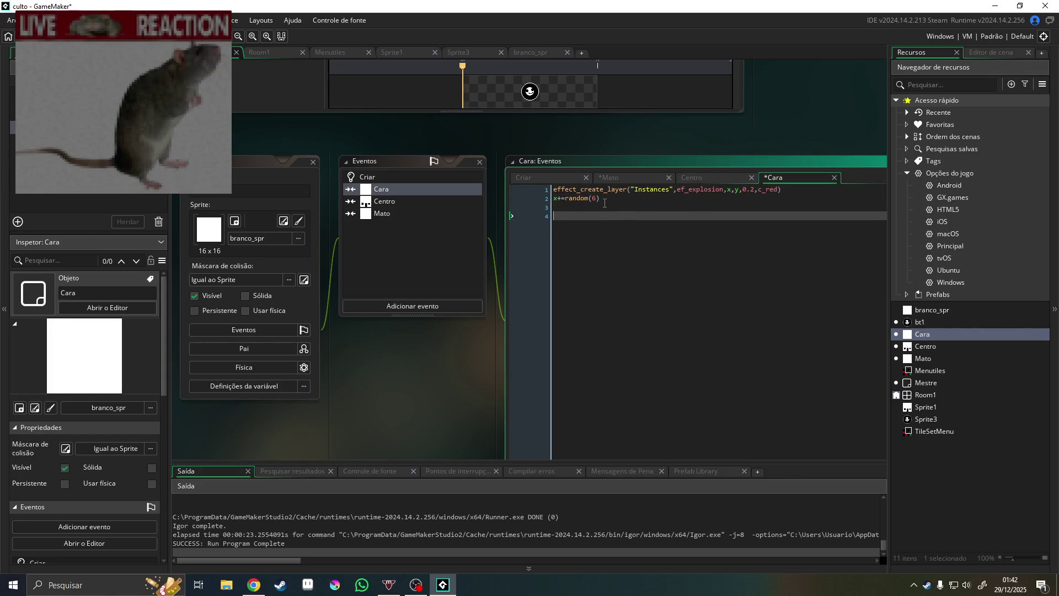
key(BackSpace)
text(ra)
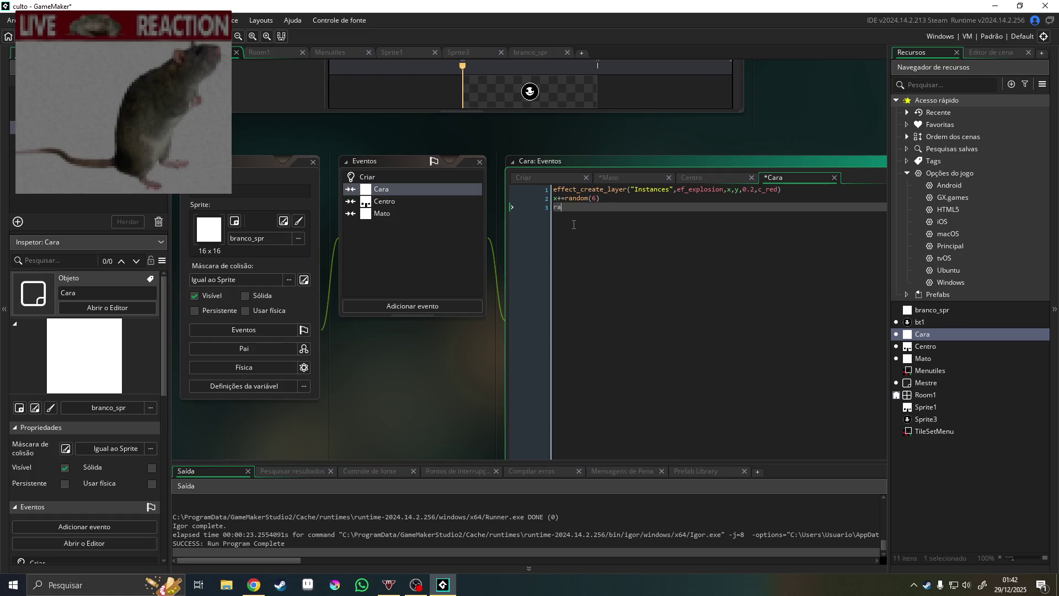
text(ndom)
click(573, 227)
Change Cara's effect colour to c_grey, then save and run the game
key(Up)
click(750, 188)
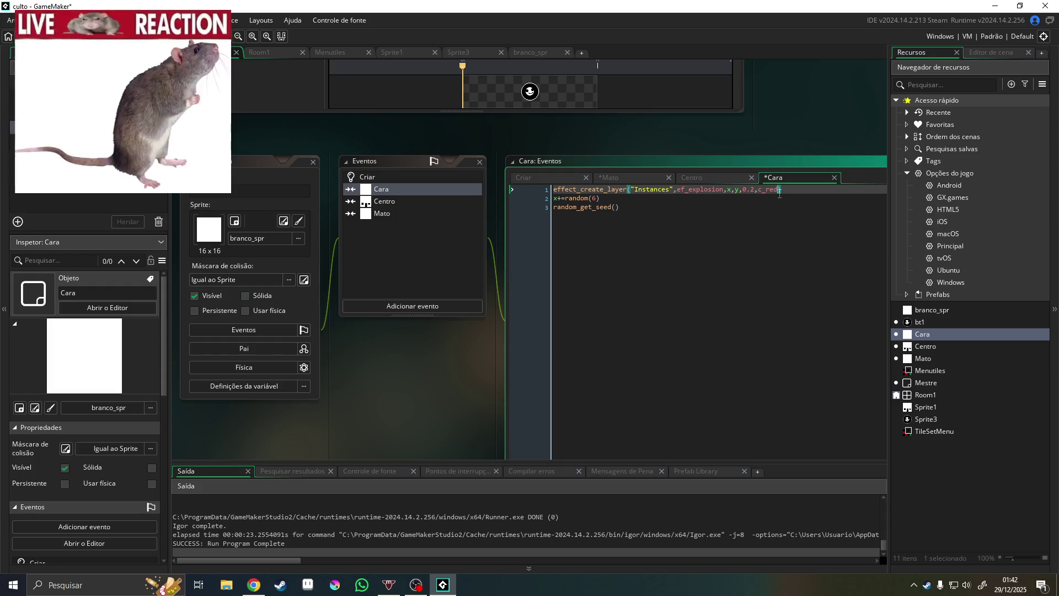
key(BackSpace)
key(BackSpace)
key(BackSpace)
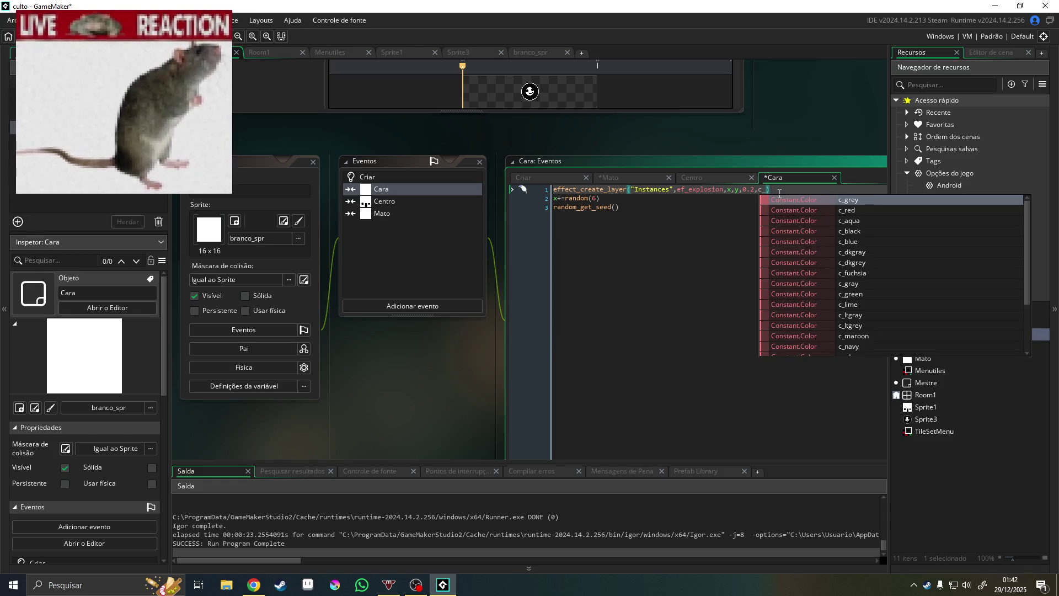
text(gre)
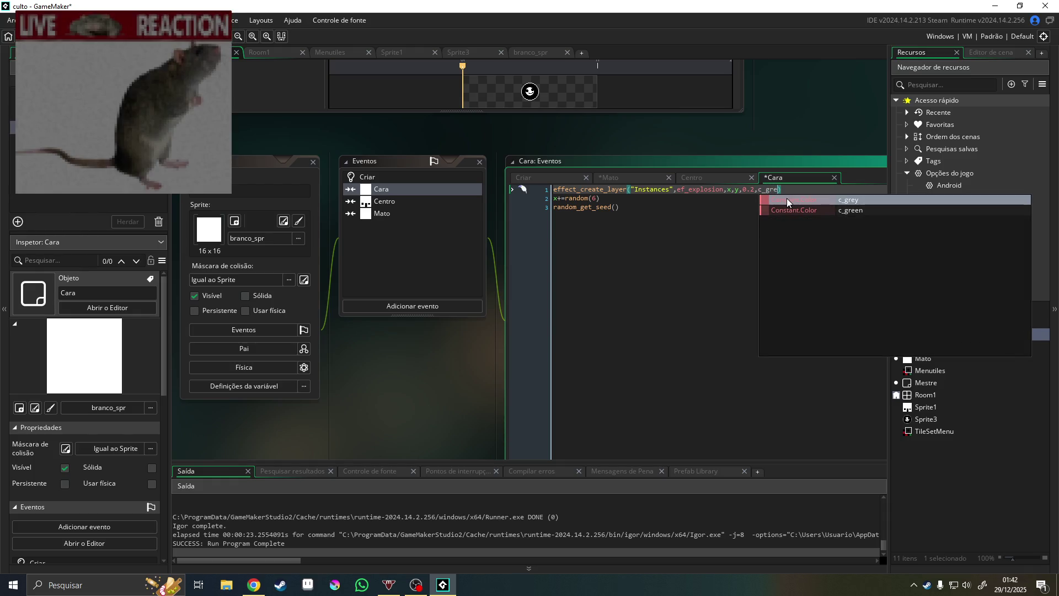
click(789, 199)
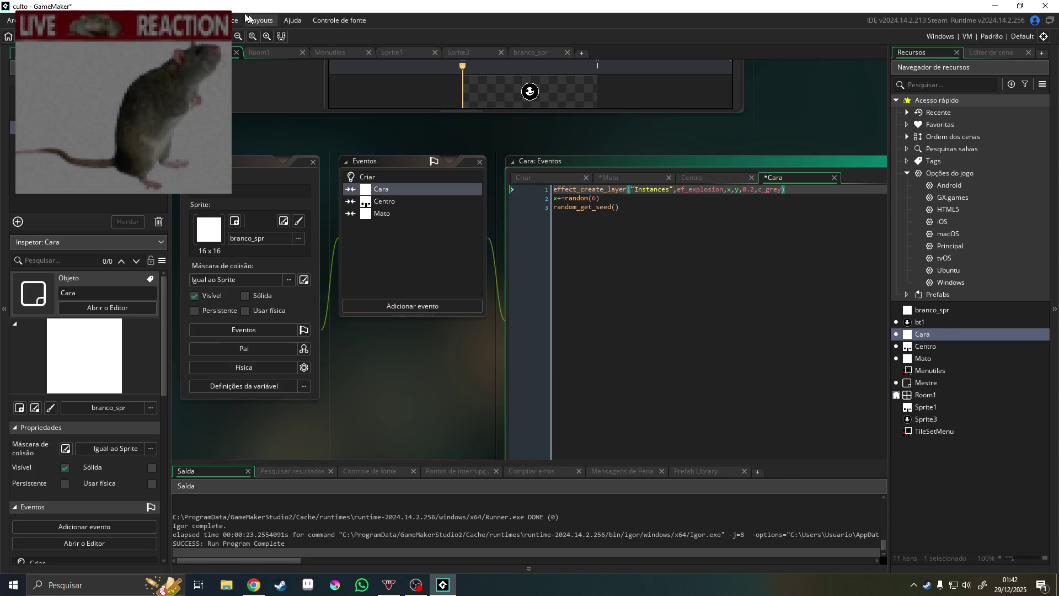
click(619, 177)
click(738, 209)
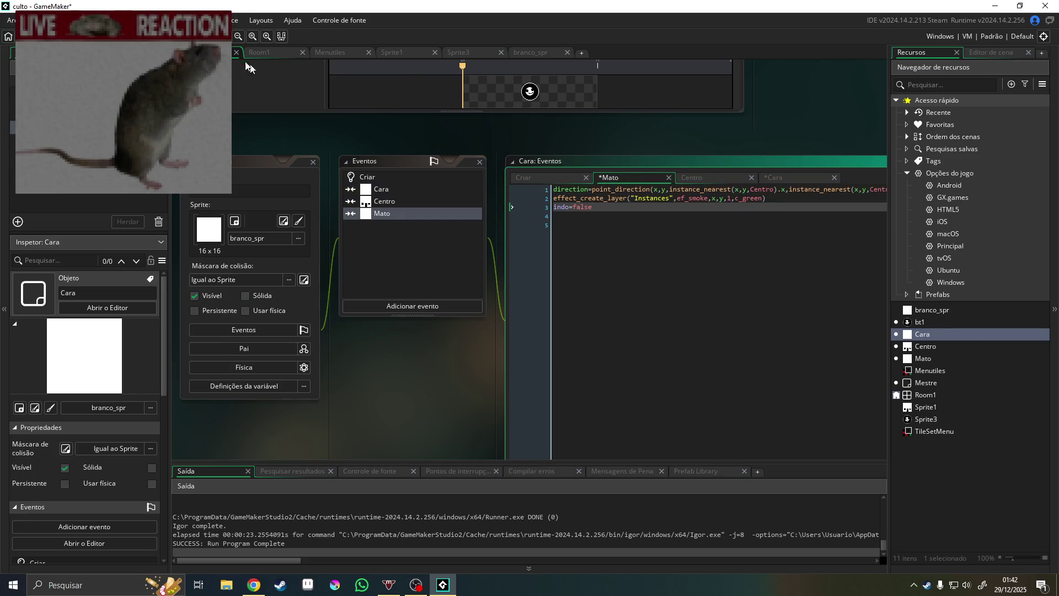
key(F5)
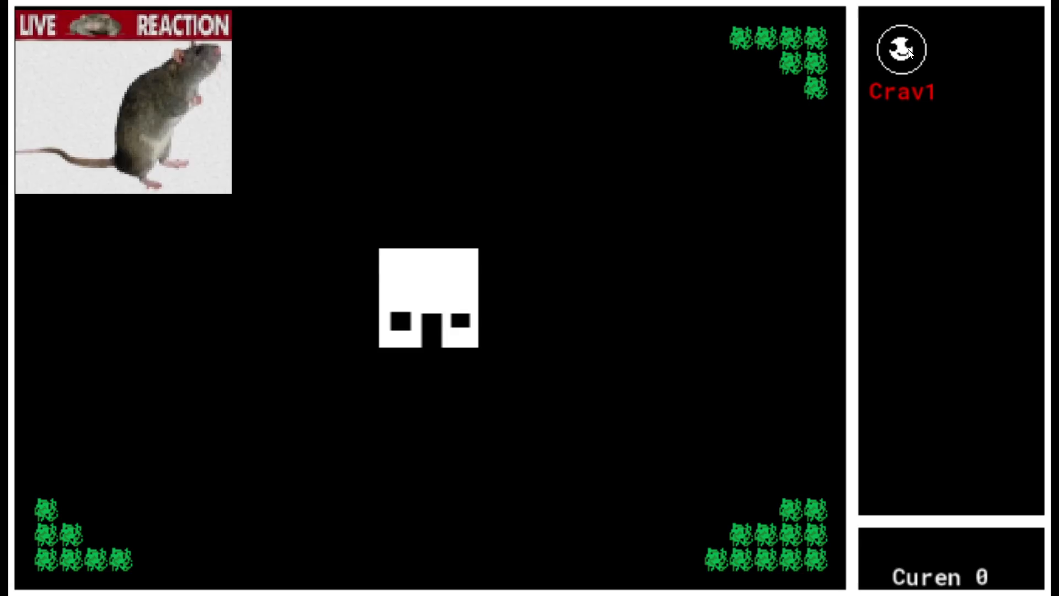
Earn one Curen and spend it to raise Crav to 1.50, then close the game
click(907, 53)
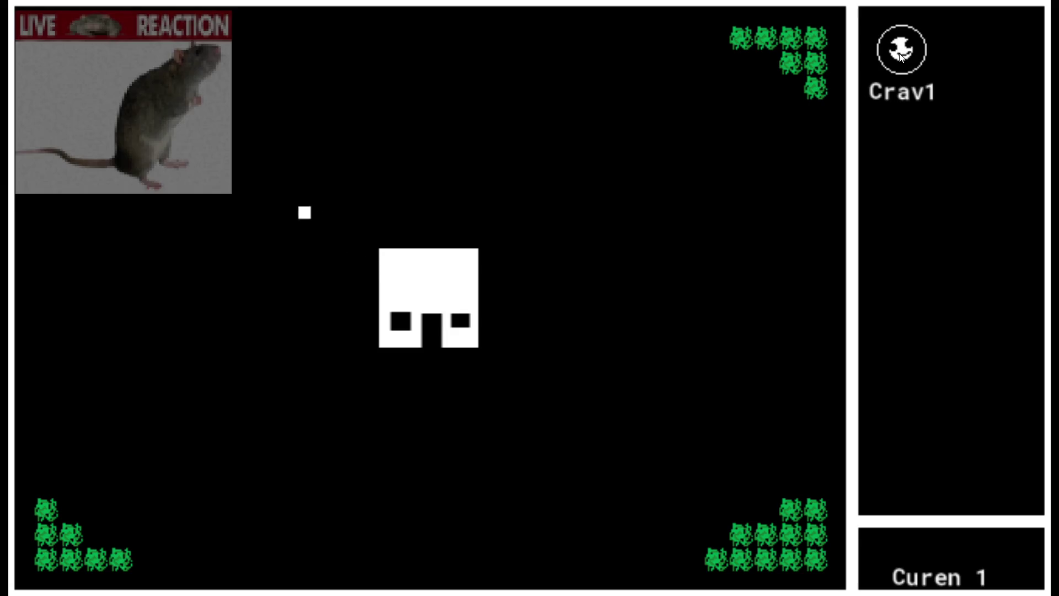
click(900, 56)
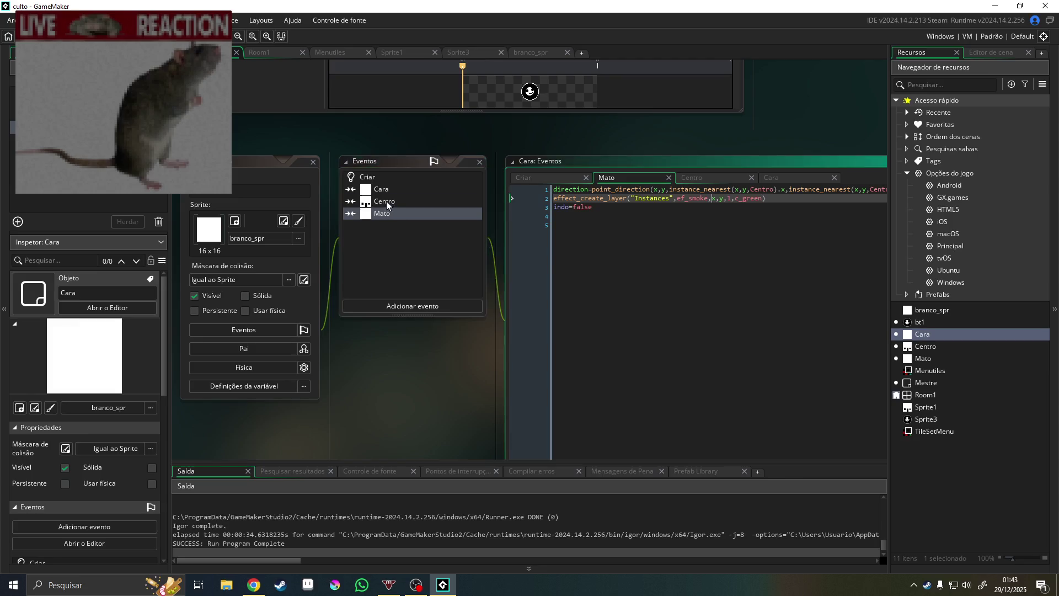
click(386, 200)
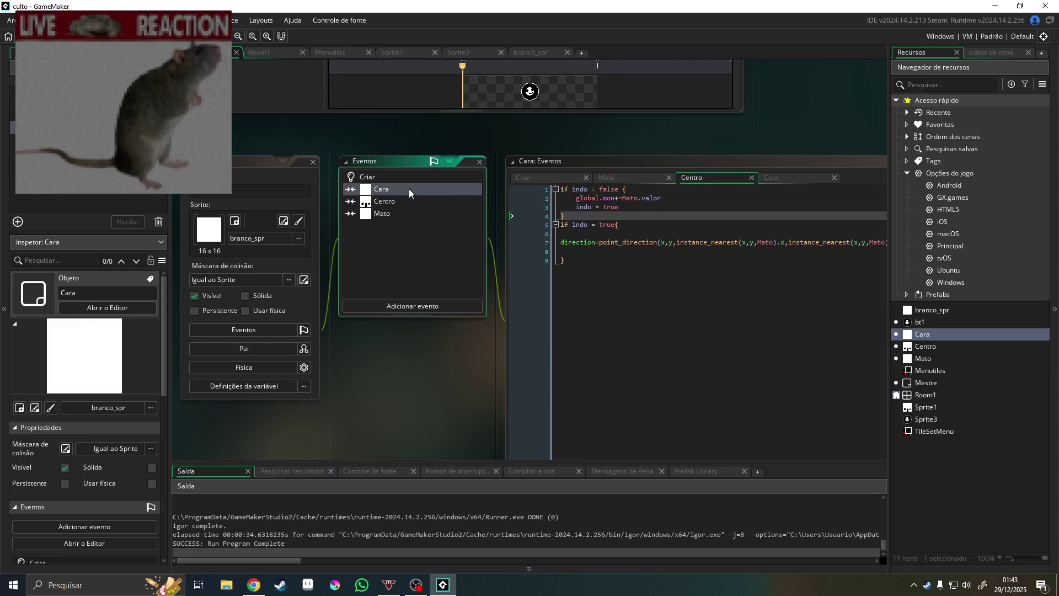
Replace ef_explosion with ef_spark in Cara's collision effect and launch a new build
click(409, 188)
drag(723, 191, 693, 191)
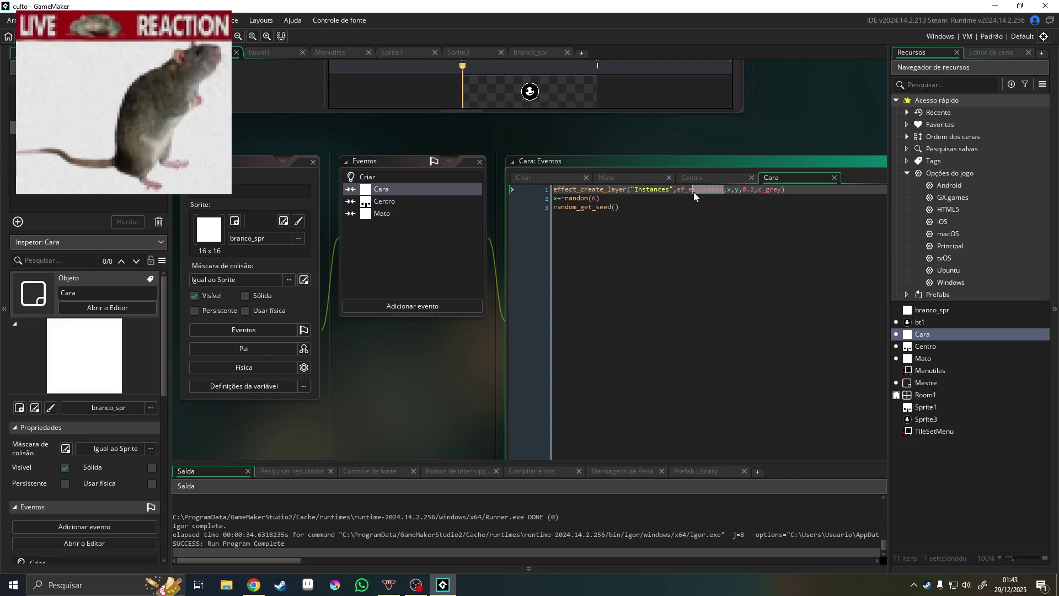
key(BackSpace)
key(BackSpace)
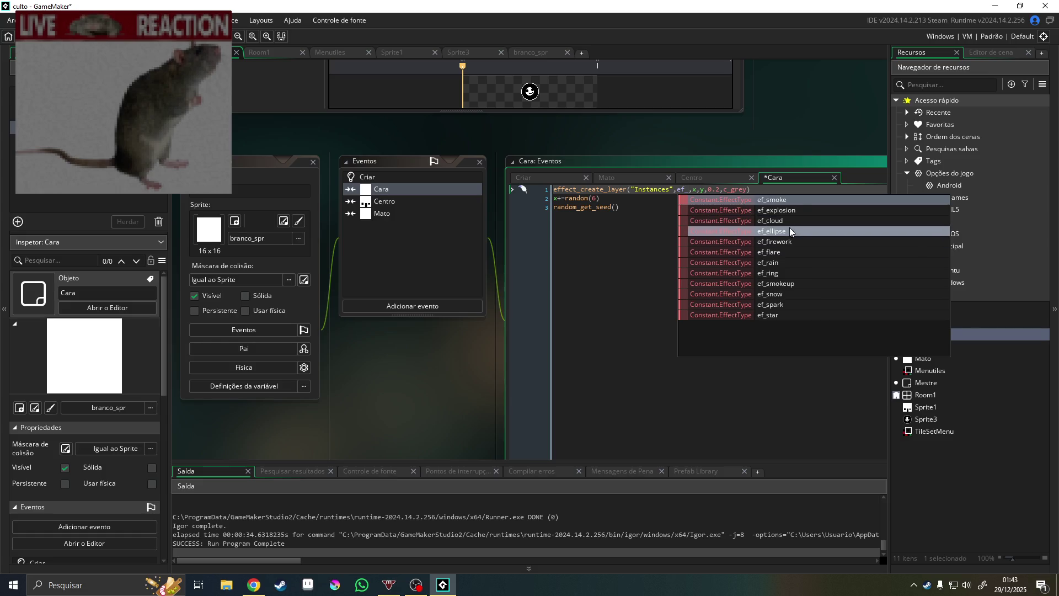
click(789, 304)
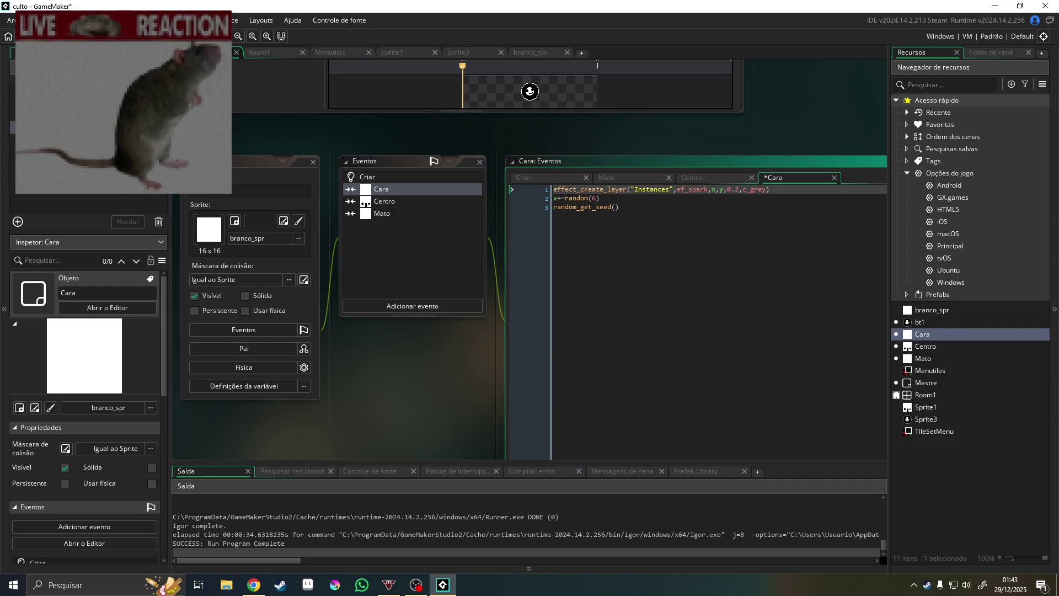
key(F5)
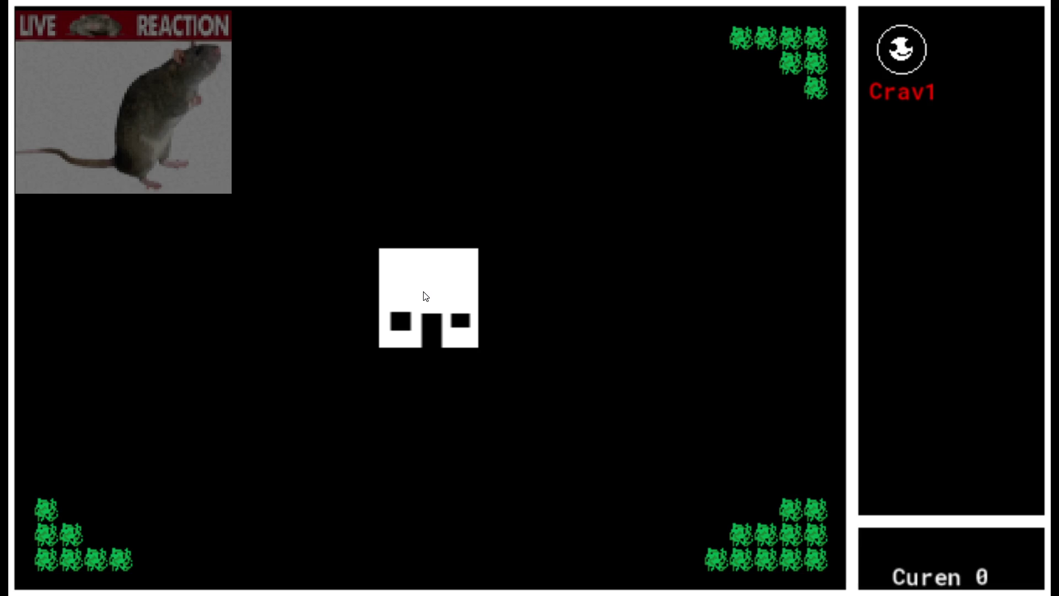
Earn Curen from the central house and spend it to upgrade Crav to 1.50
click(434, 294)
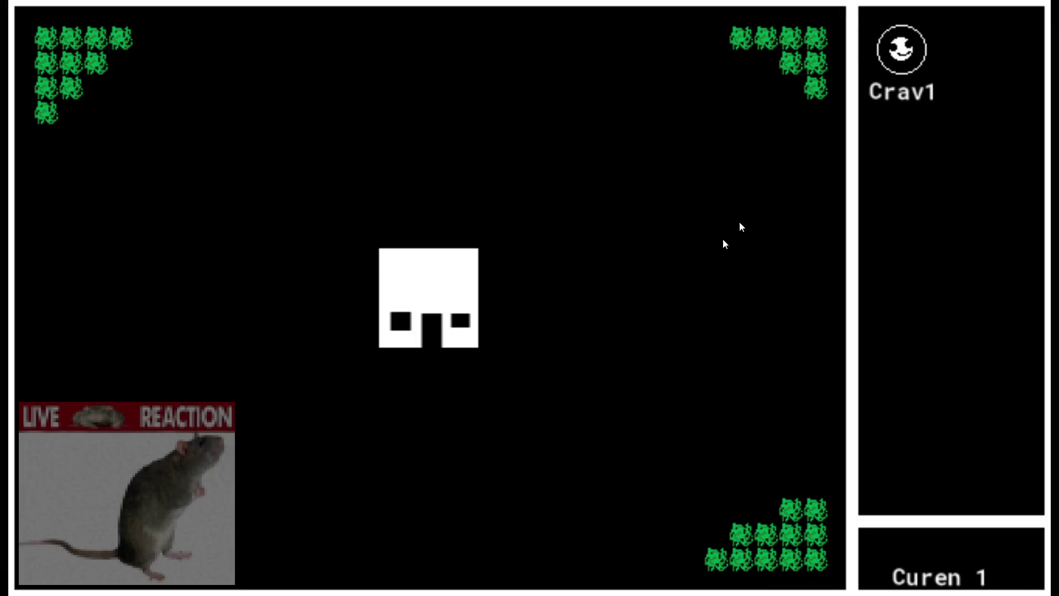
click(902, 51)
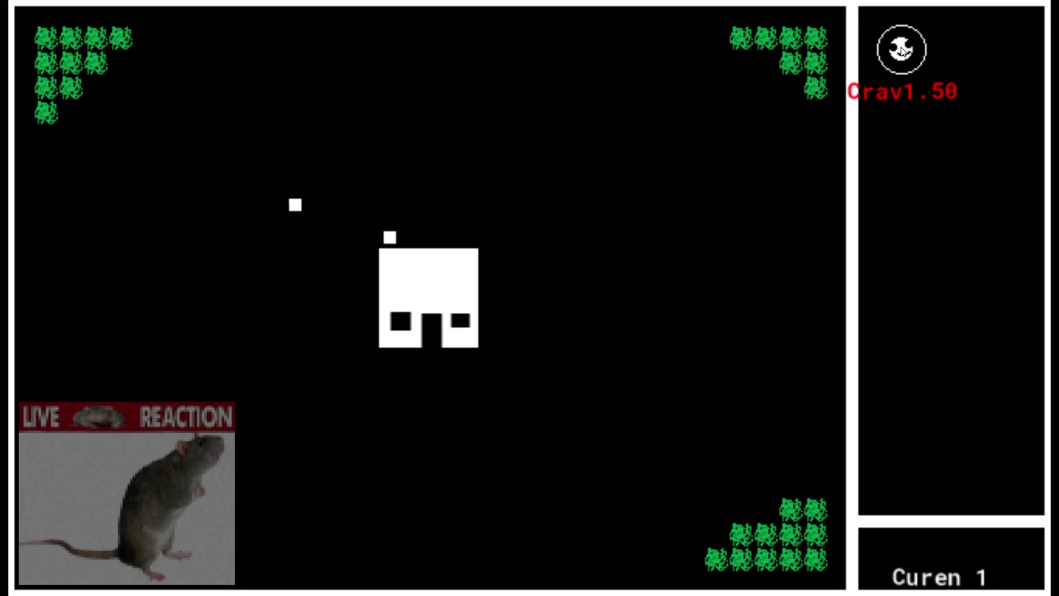